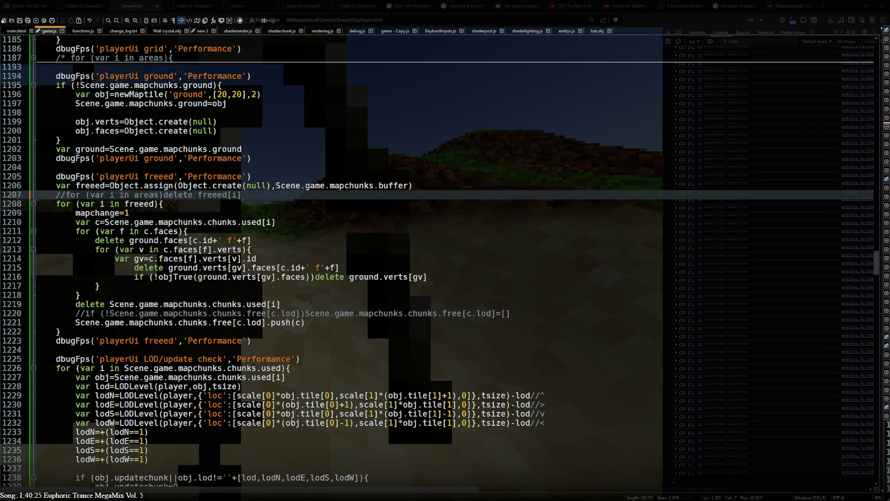
- Place the cursor around lines 1208–1209, then return to StreamCity with the F3 profiler on
left_click(181, 207)
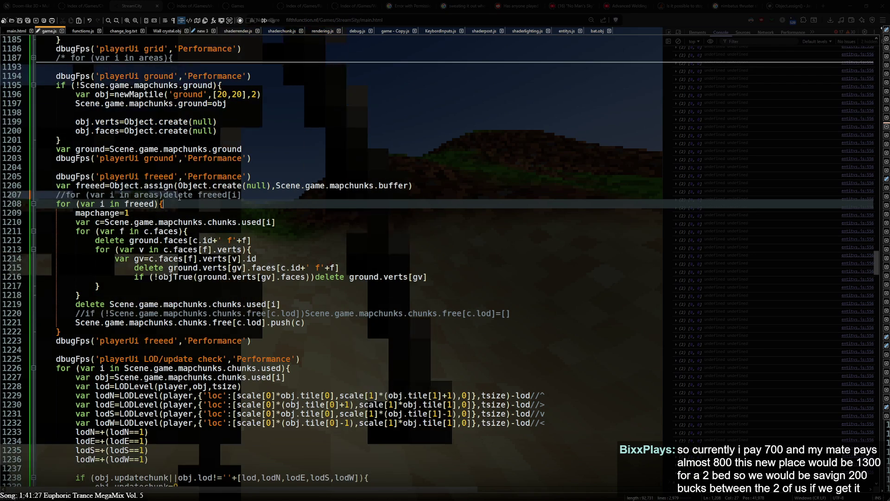
left_click(165, 214)
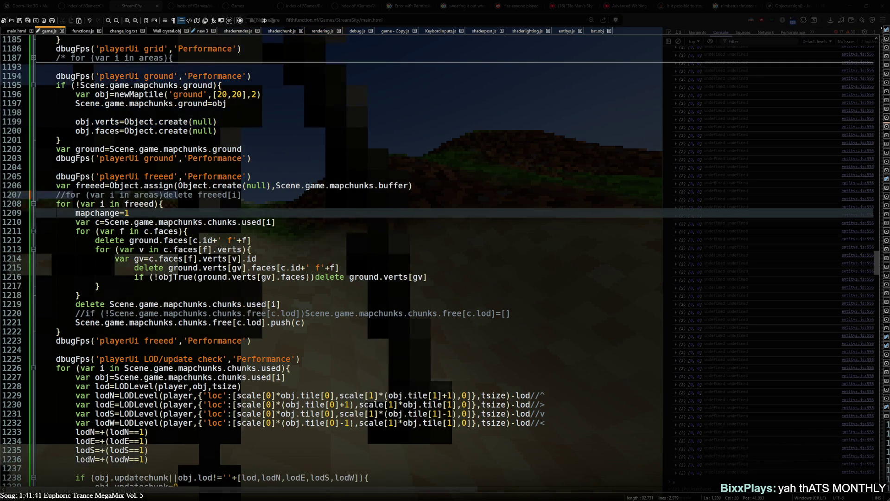
left_click(163, 204)
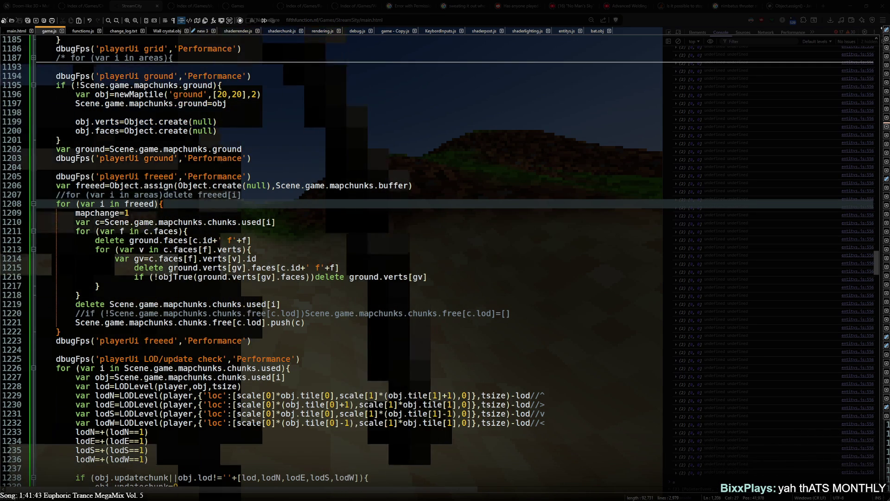
key("alt+Tab")
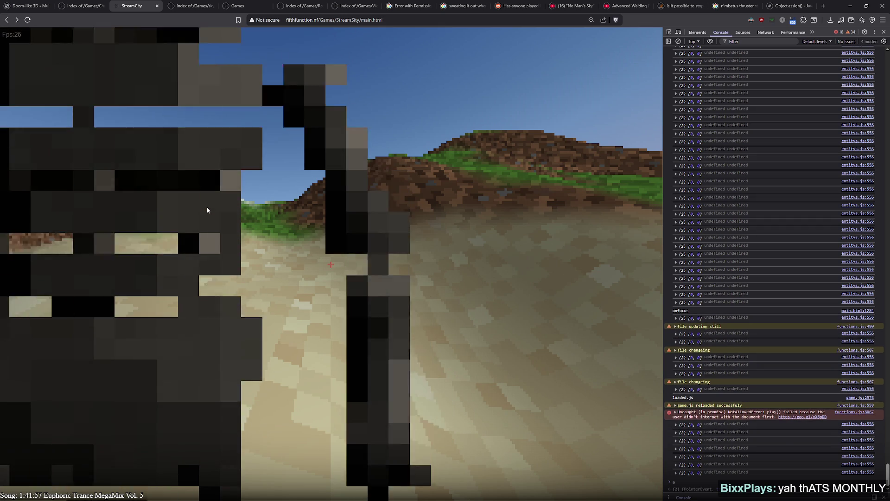
key("F3")
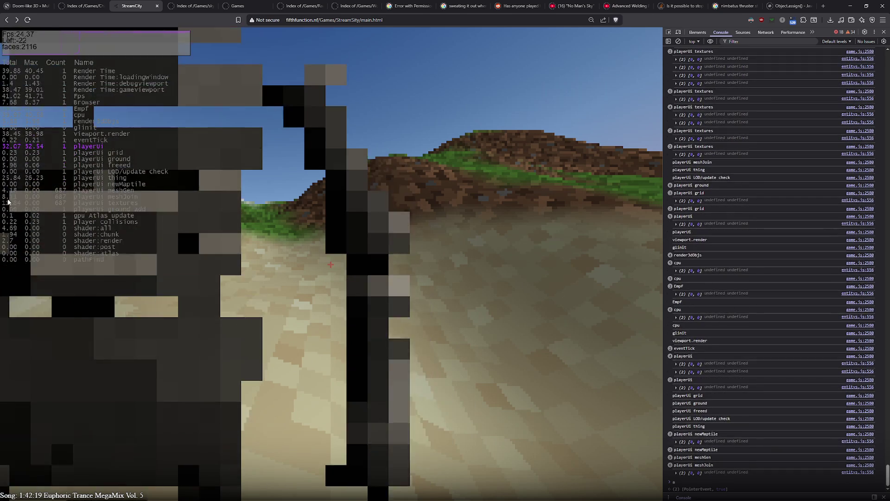
- Highlight the playerUi textures timing row so it is logged in the console
left_click(8, 203)
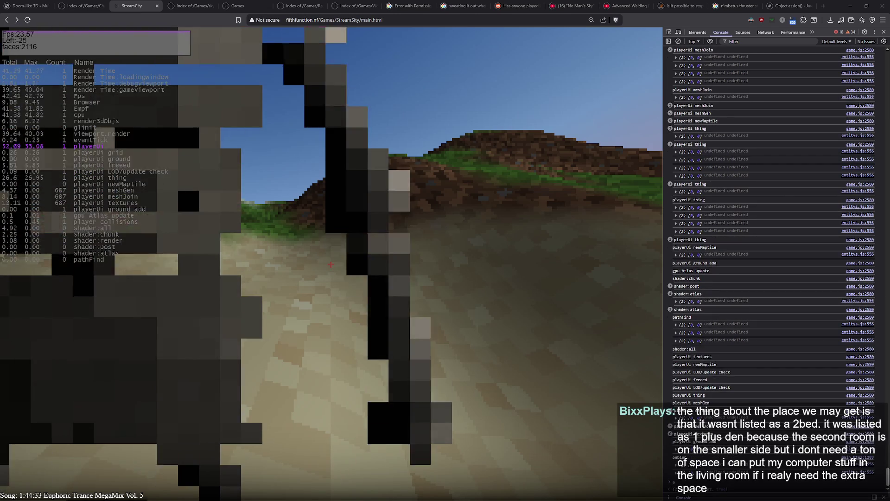
- Bring game.js back over the game, showing the ground and freed-chunk loops
key("alt+Tab")
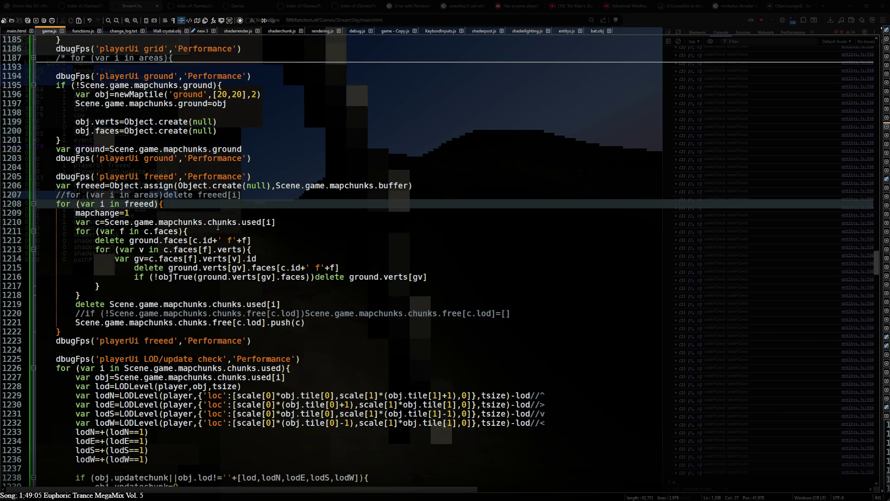
- Uncomment line 1207 so the areas loop deletes entries from freeed
left_click(63, 195)
key("BackSpace")
key("Delete")
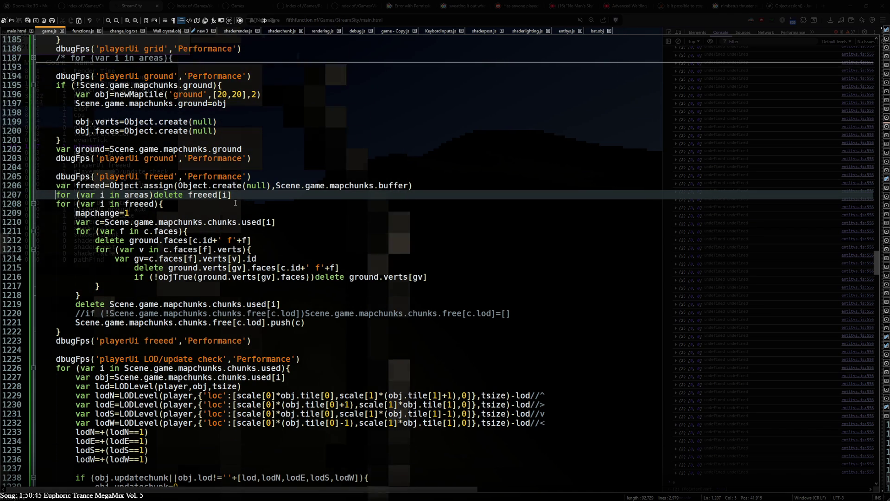
left_click(235, 203)
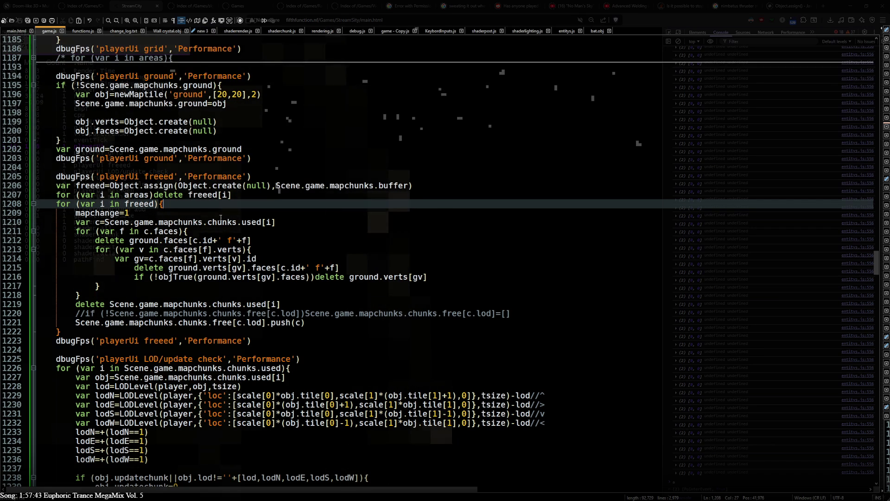
left_click(238, 196)
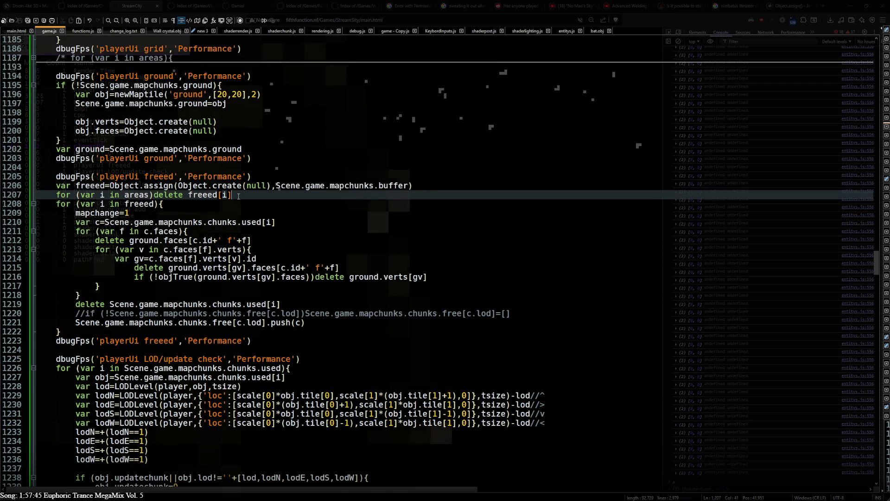
left_click(237, 204)
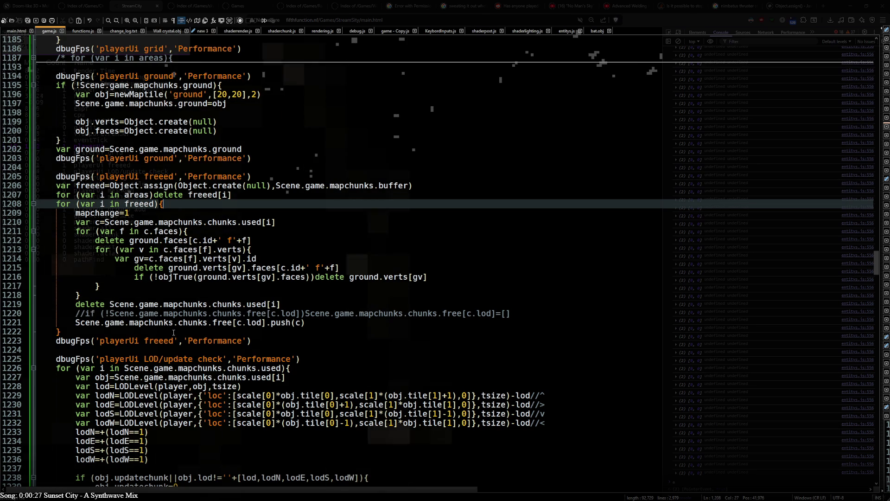
left_click(169, 332)
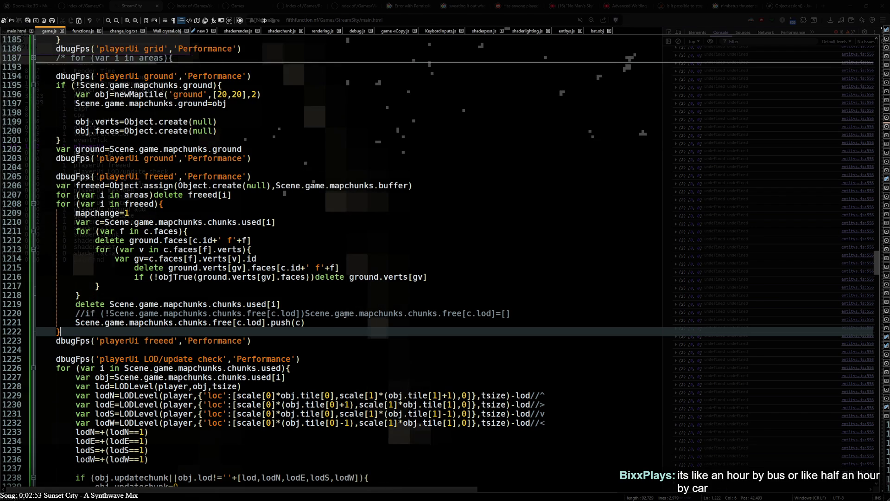
- Reload the StreamCity page and bring up Google Maps through a 'map' web search
left_click(345, 315)
left_click(333, 319)
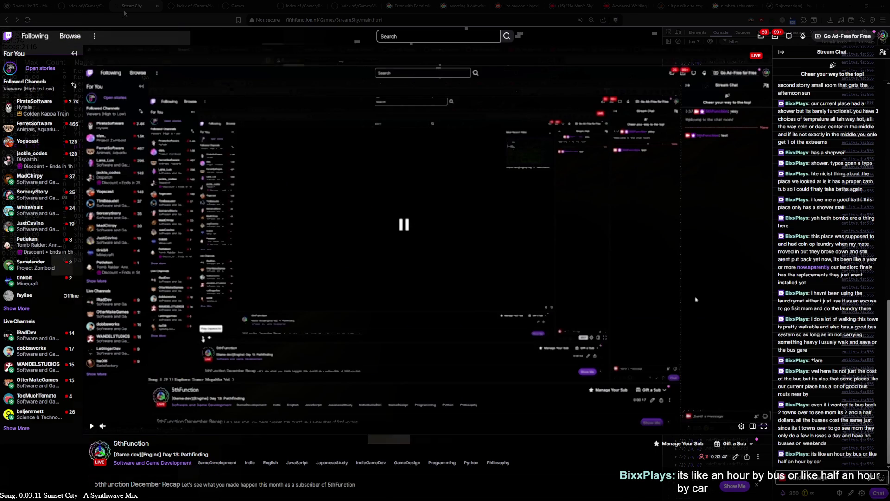
left_click(27, 20)
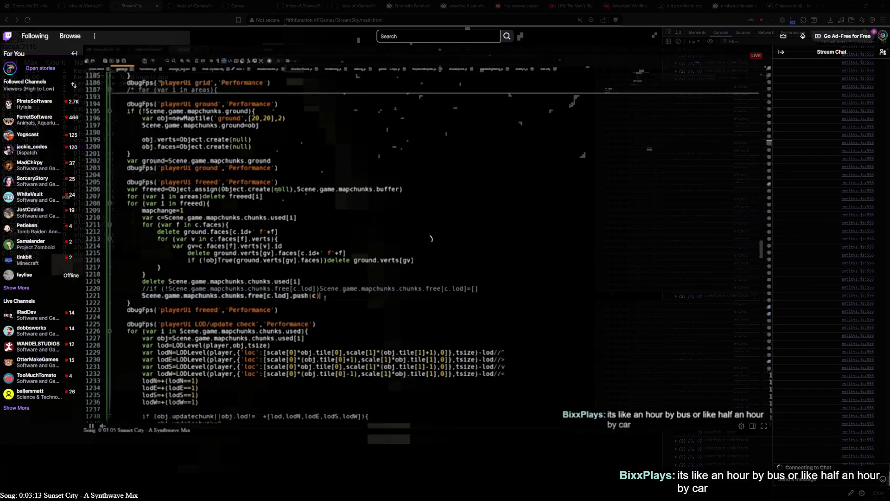
type("map")
left_click(276, 34)
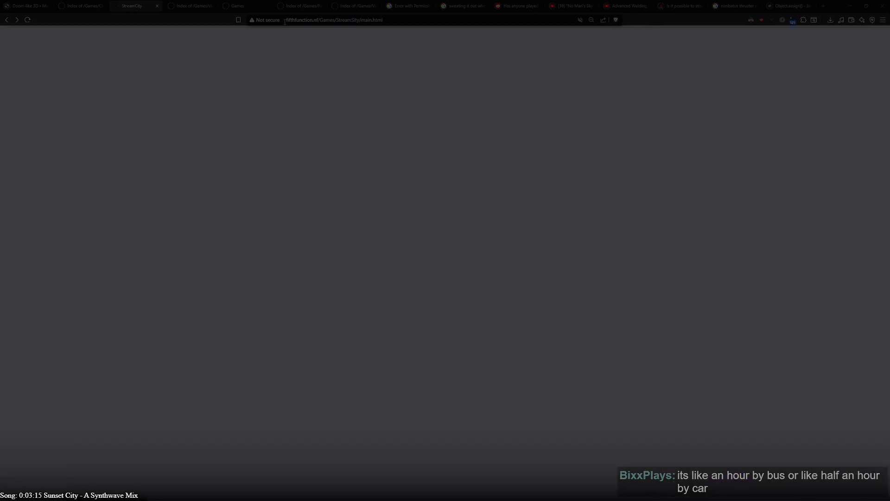
left_click(111, 107)
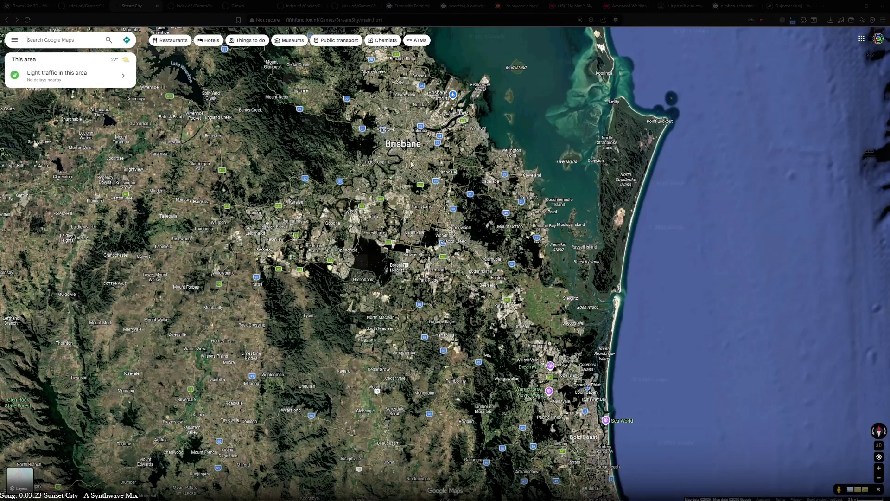
- Start directions with the Brisbane spot on the map as the origin
mouse_move(410, 146)
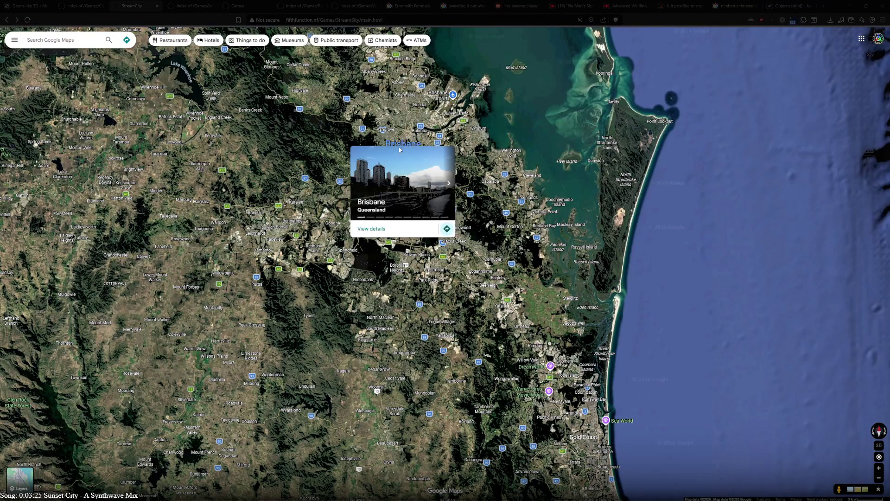
right_click(402, 142)
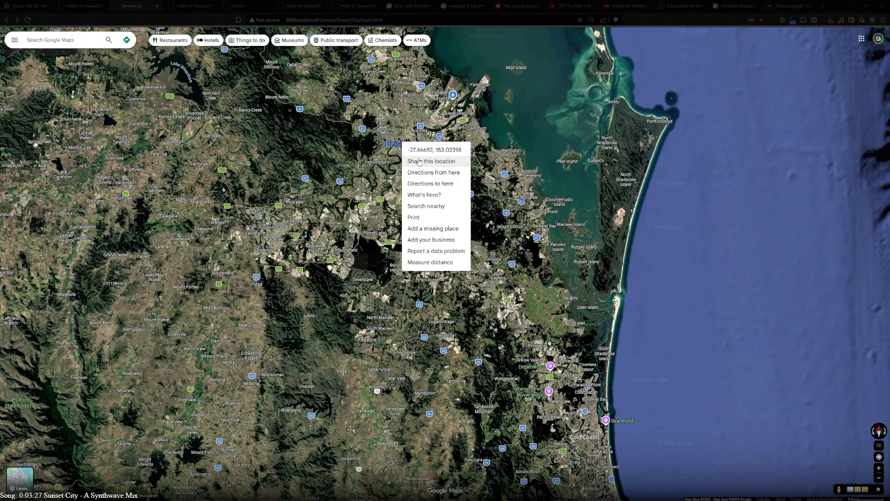
left_click(432, 172)
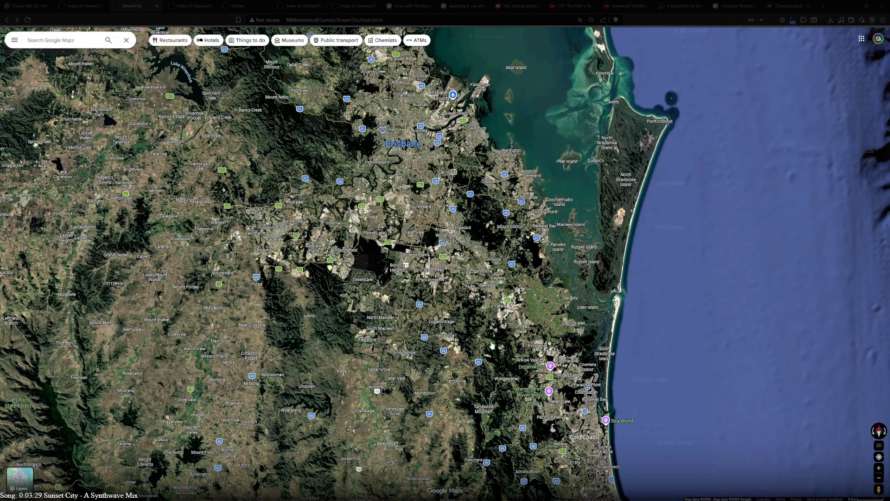
- Make the Byron Bay coast the destination, giving a 191 km, 10 hr 32 min cycling route
scroll(484, 358, "down", 2)
left_click_drag(485, 358, 511, 155)
left_click_drag(543, 331, 543, 284)
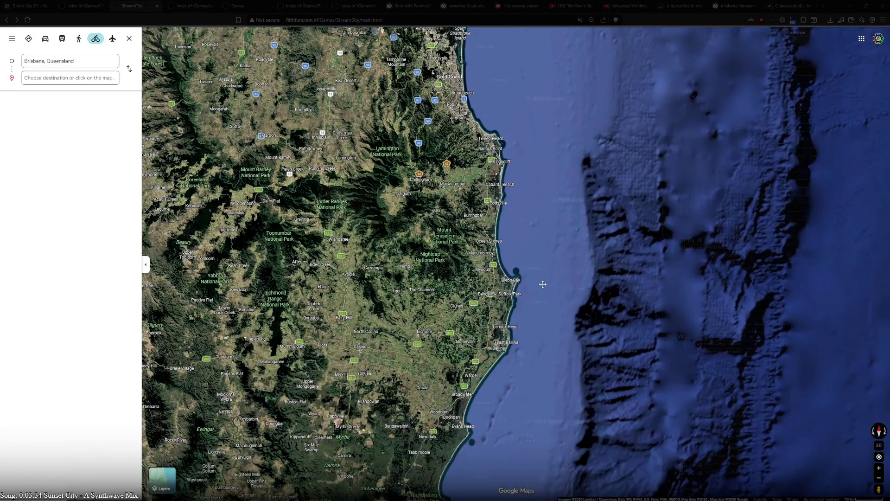
right_click(515, 284)
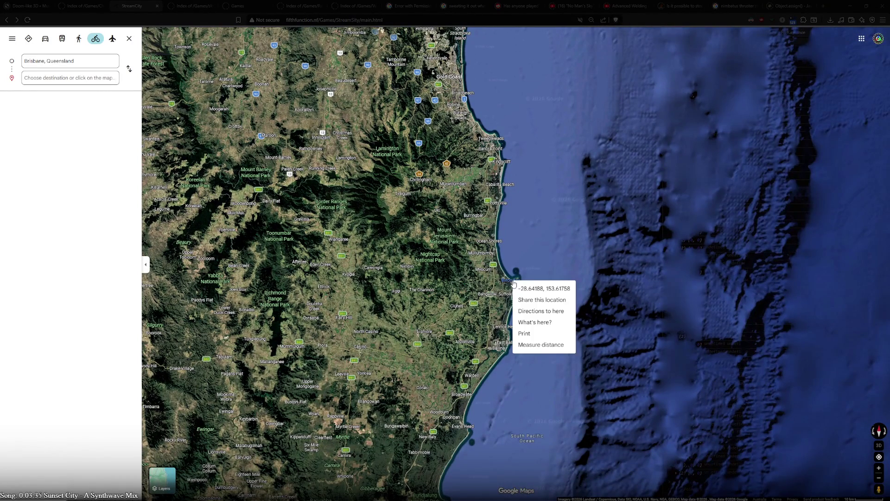
left_click(564, 311)
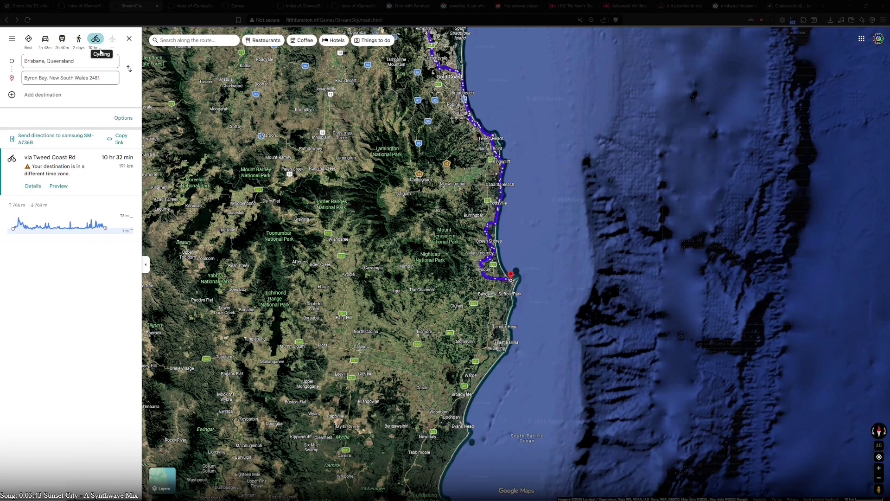
mouse_move(556, 123)
left_mouse_down()
mouse_move(590, 202)
mouse_move(594, 247)
left_mouse_up()
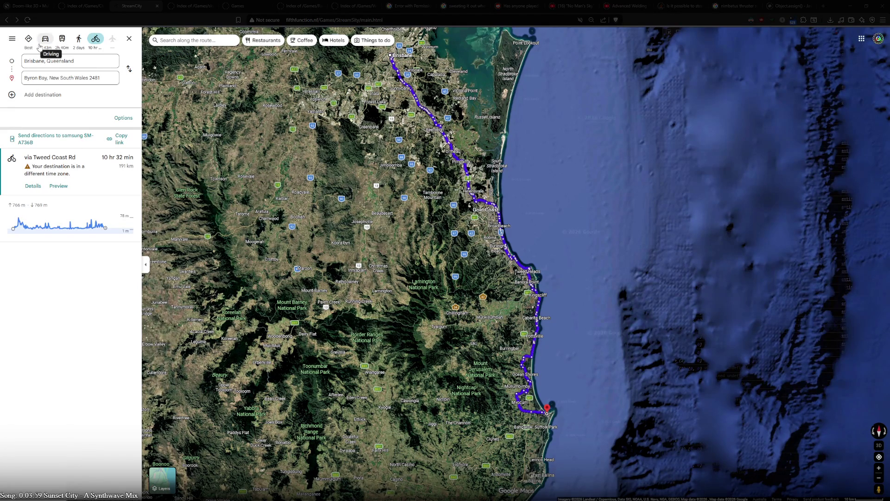
- Check the public transport options, then show the 164 km, 1 hr 44 min M1 driving route
left_click(63, 39)
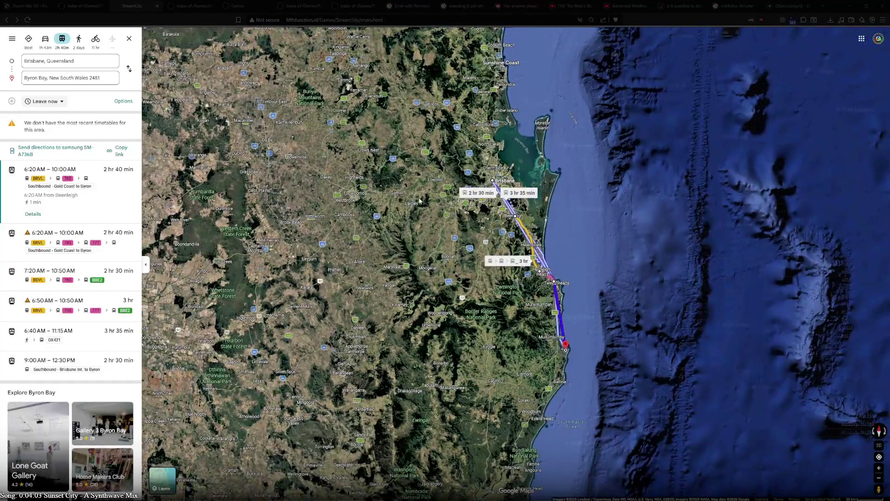
left_click(45, 38)
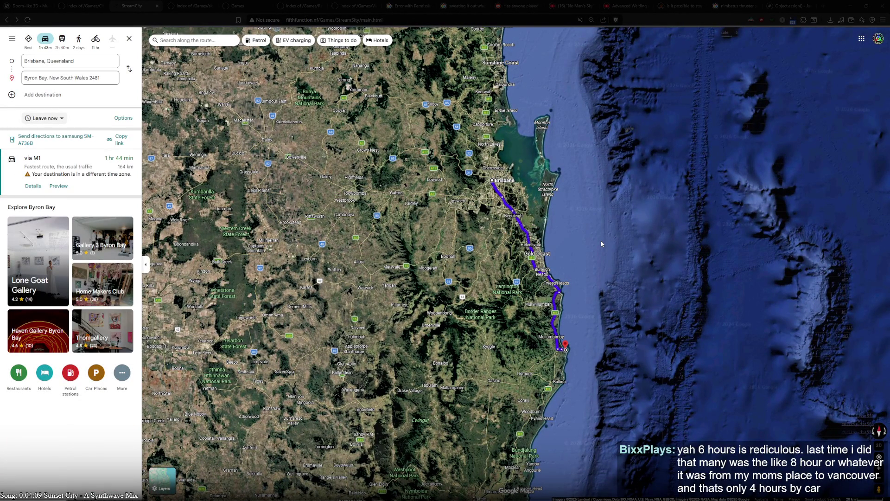
- Review the roughly 2.5–3.5 hour transit trips to Byron Bay, then return to driving
scroll(600, 240, "down", 2)
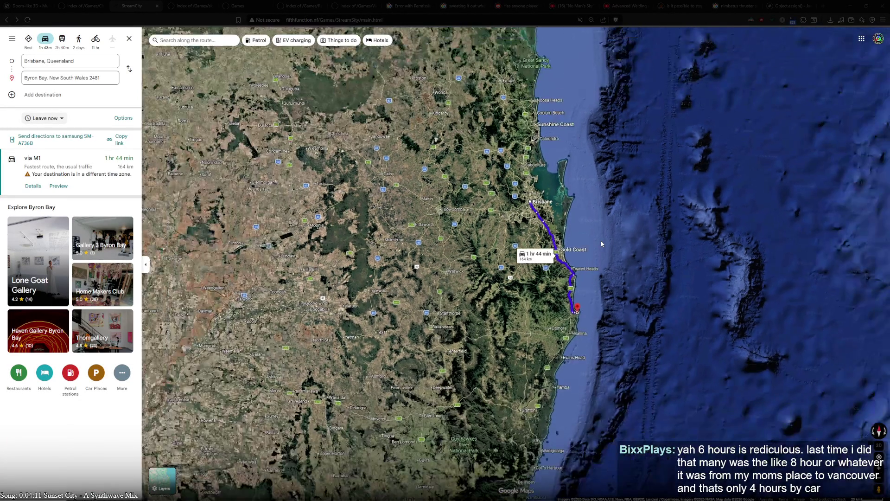
scroll(600, 241, "down", 5)
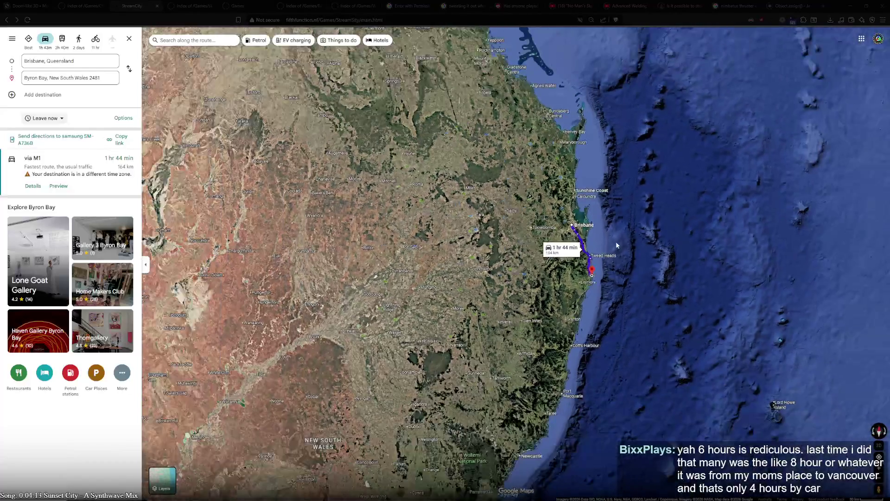
scroll(623, 241, "down", 3)
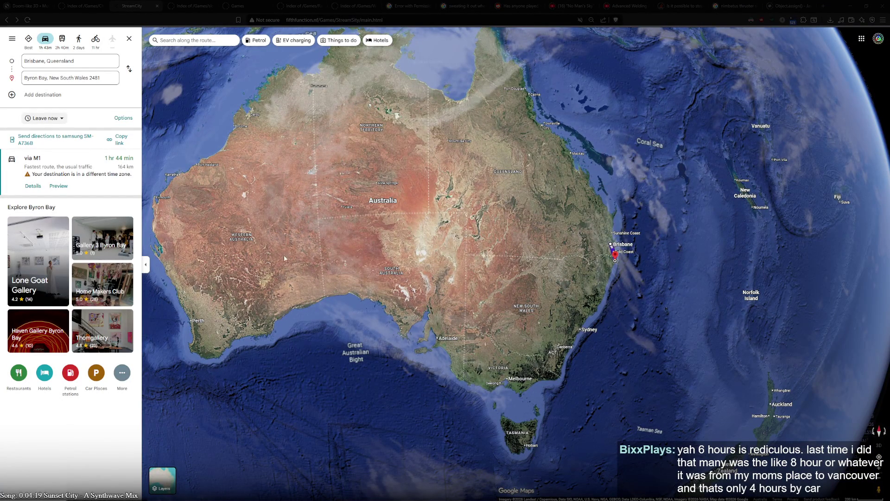
scroll(642, 323, "up", 2)
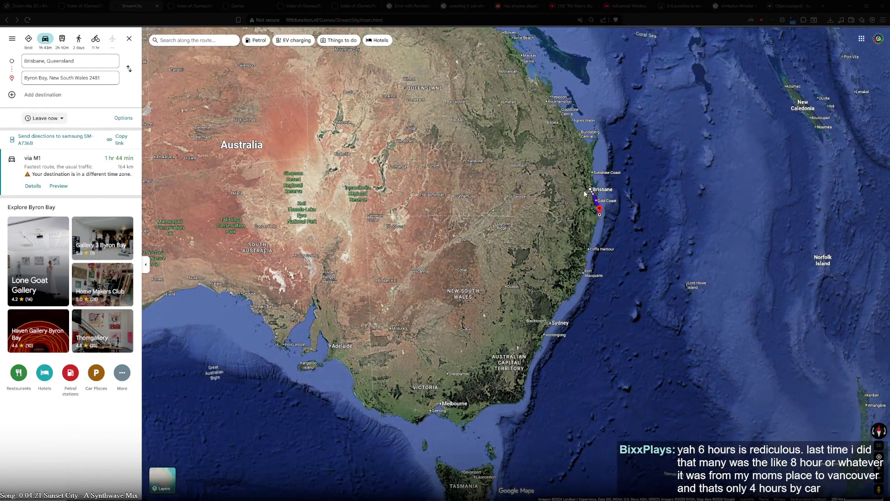
scroll(599, 221, "down", 3)
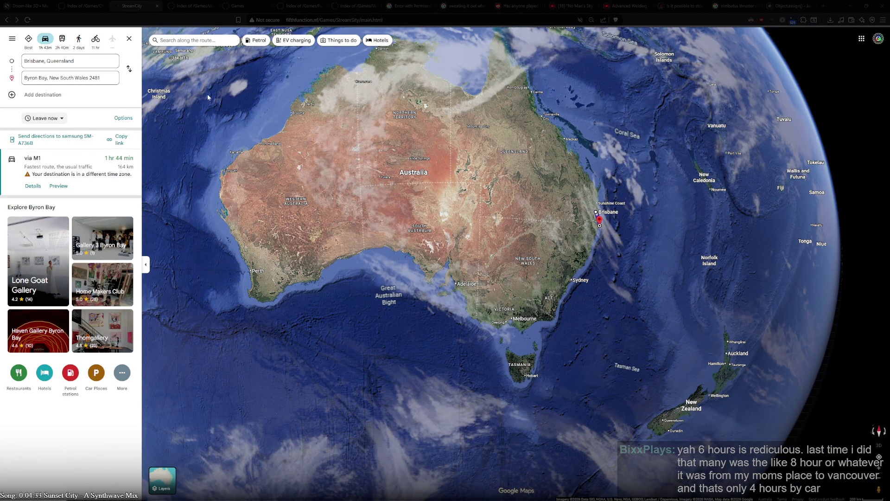
left_click(61, 38)
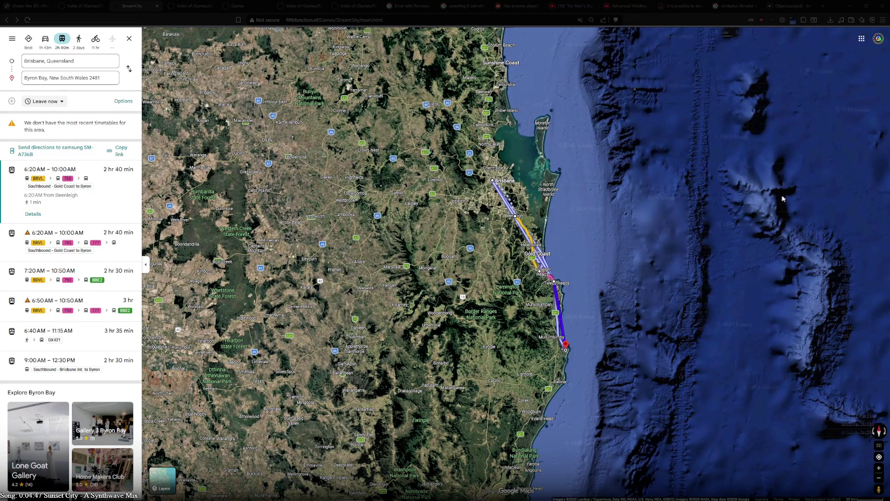
left_click(45, 38)
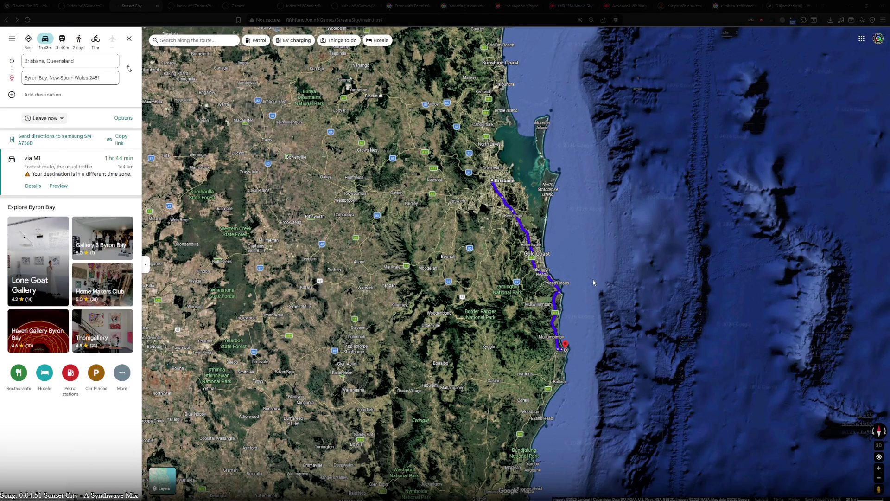
- Zoom and pan over the 164 km M1 driving route, moving the view south past Byron Bay
scroll(607, 304, "up", 2)
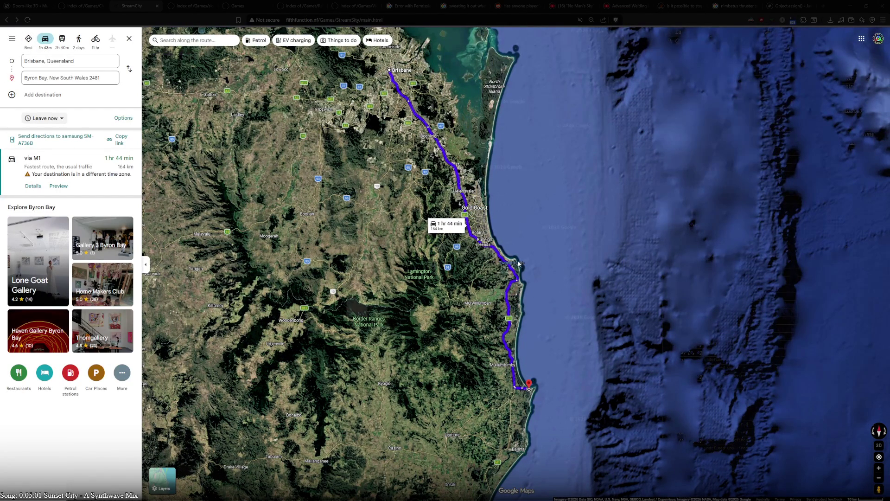
mouse_move(518, 263)
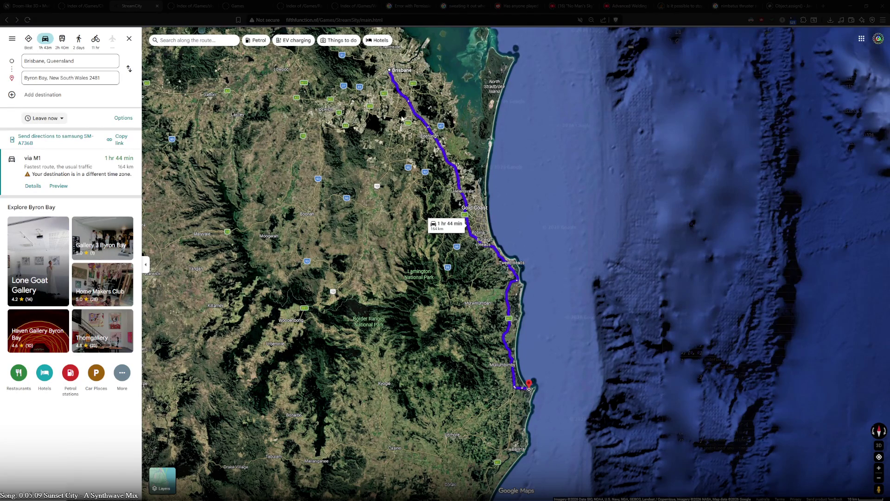
mouse_move(429, 141)
mouse_move(539, 388)
left_mouse_down()
mouse_move(594, 239)
mouse_move(605, 142)
left_mouse_up()
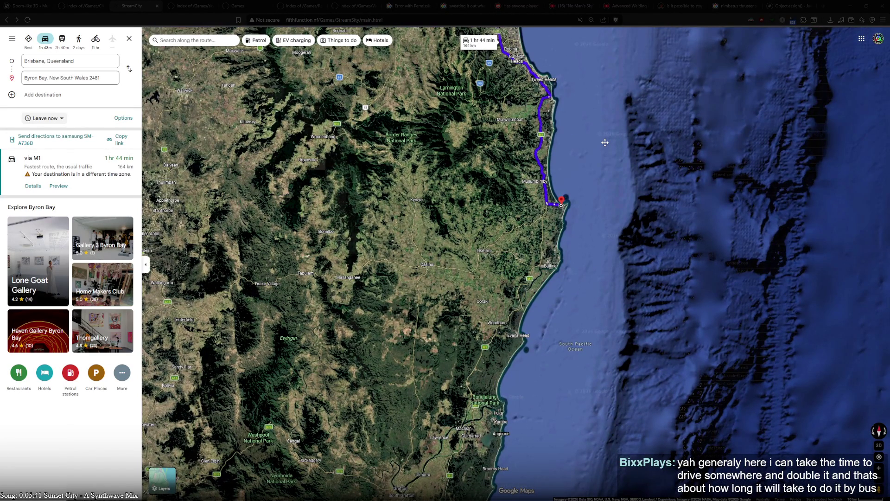
mouse_move(605, 143)
left_mouse_down()
mouse_move(680, 418)
mouse_move(714, 362)
mouse_move(714, 336)
left_mouse_up()
key("Up")
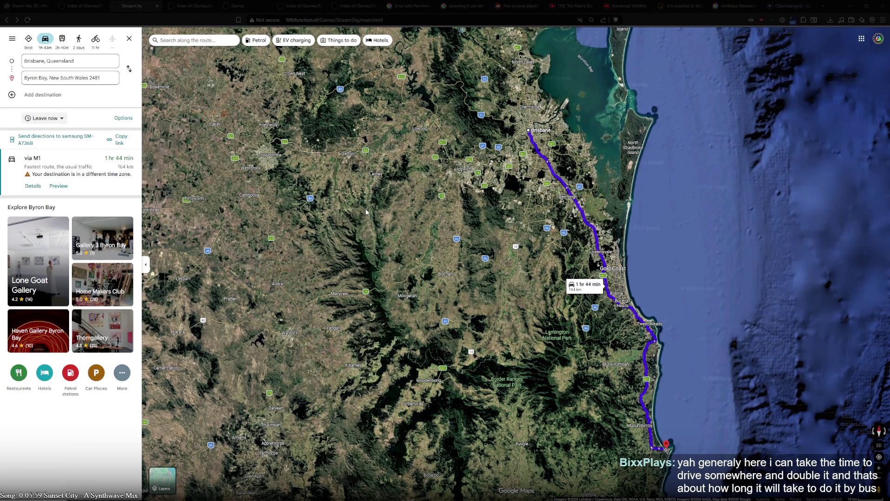
left_click_drag(366, 212, 526, 240)
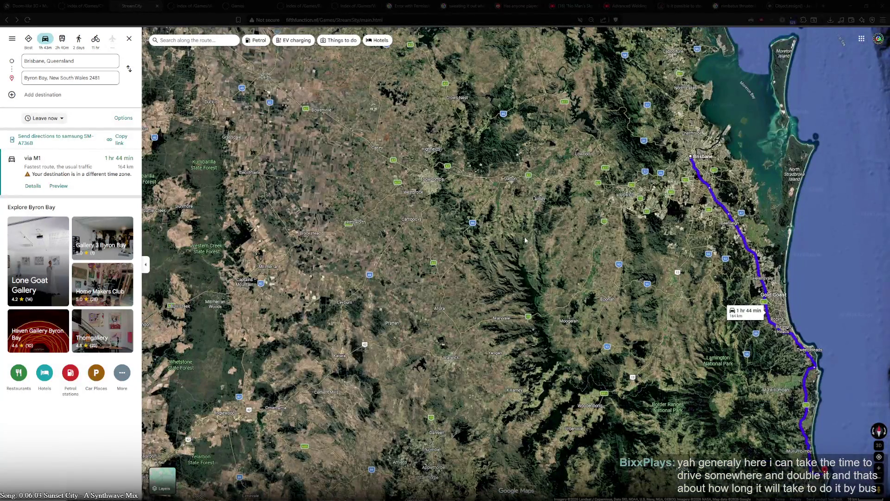
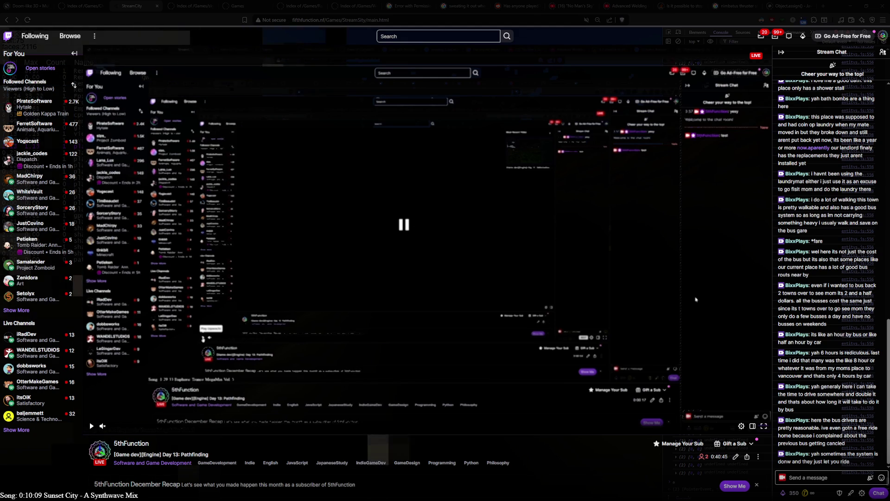
- Switch from the Twitch stream back to game.js in Notepad++ and place the cursor at line 1219
key("alt+Tab")
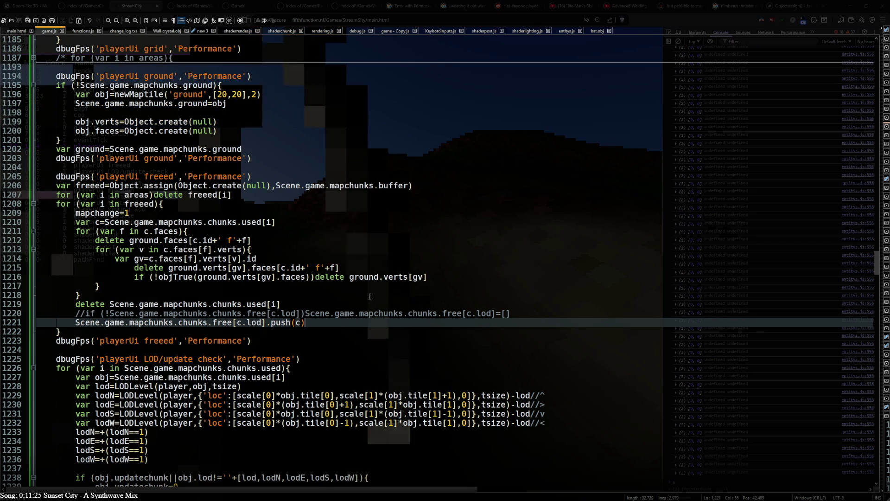
left_click(320, 303)
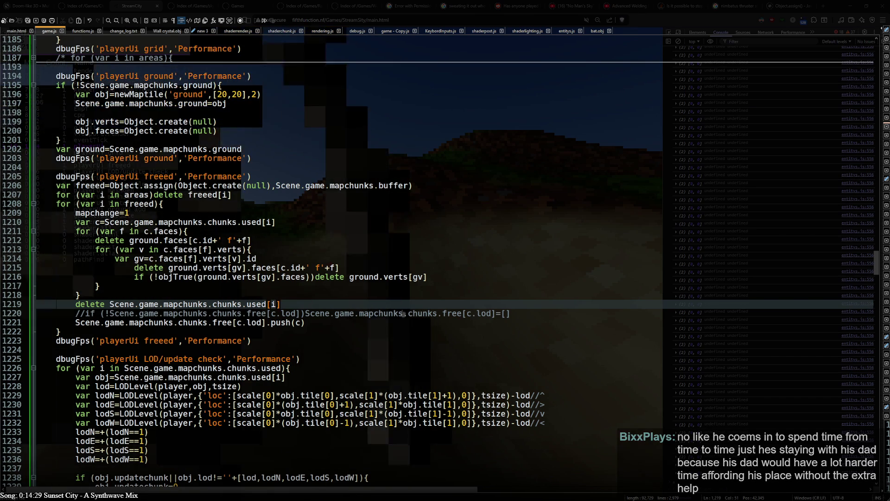
- Search Google for 'realstate' and open the realestate.com.au site
key("alt+Tab")
key("alt+Tab")
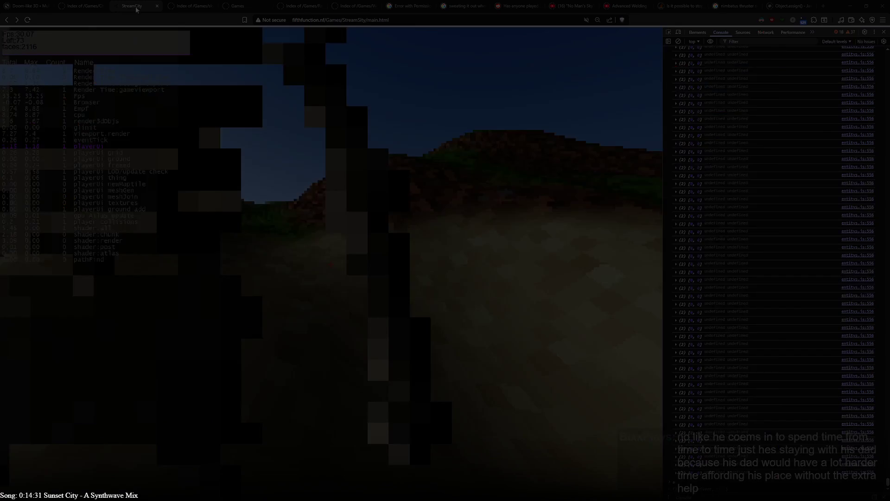
key("alt+Tab")
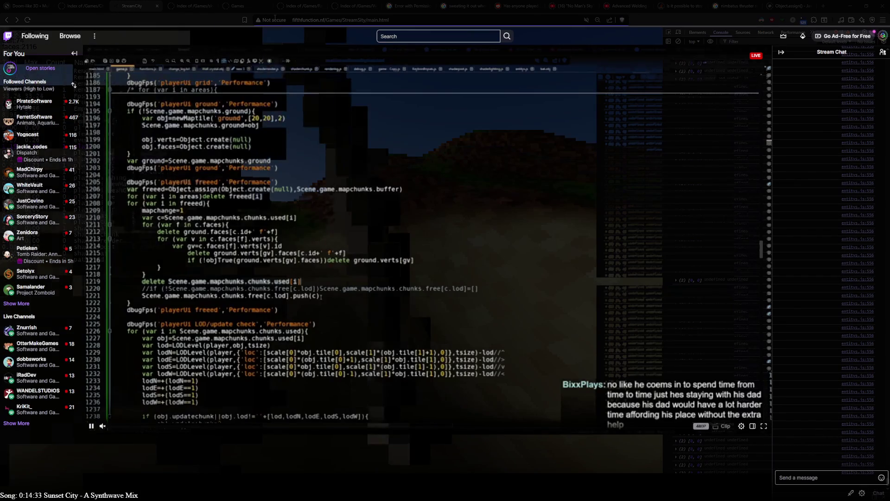
type("realstate")
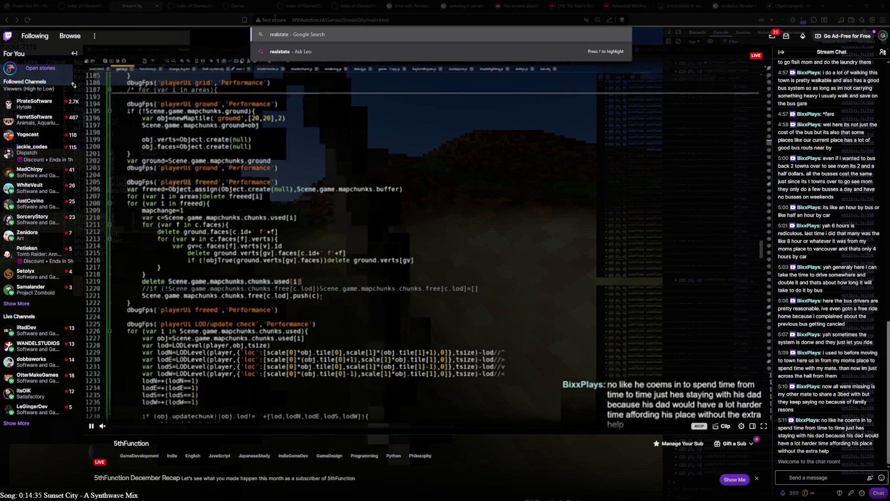
key("Return")
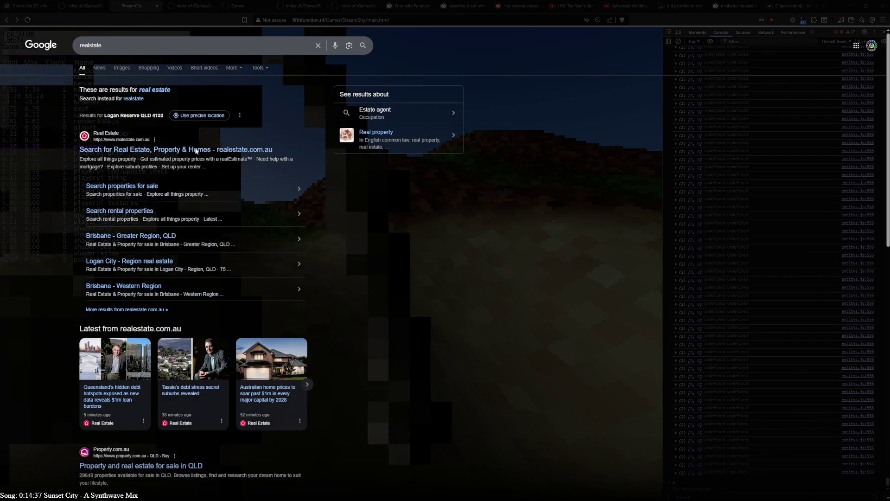
left_click(183, 149)
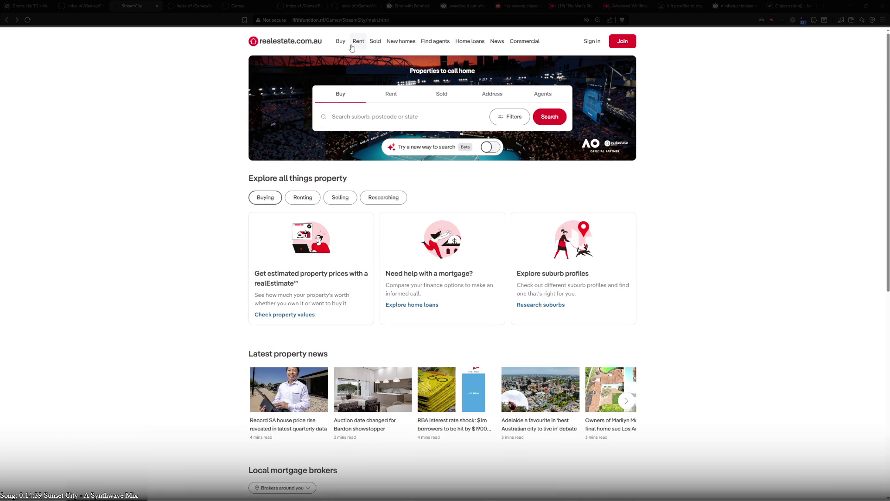
- Search properties in Brisbane City, QLD 4000, replacing the Greater Brisbane region location
left_click(376, 116)
type("brisban")
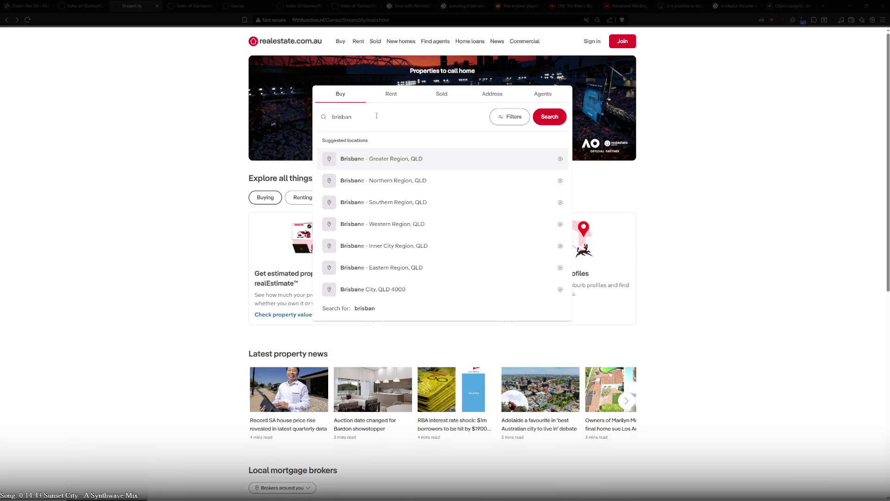
left_click(410, 162)
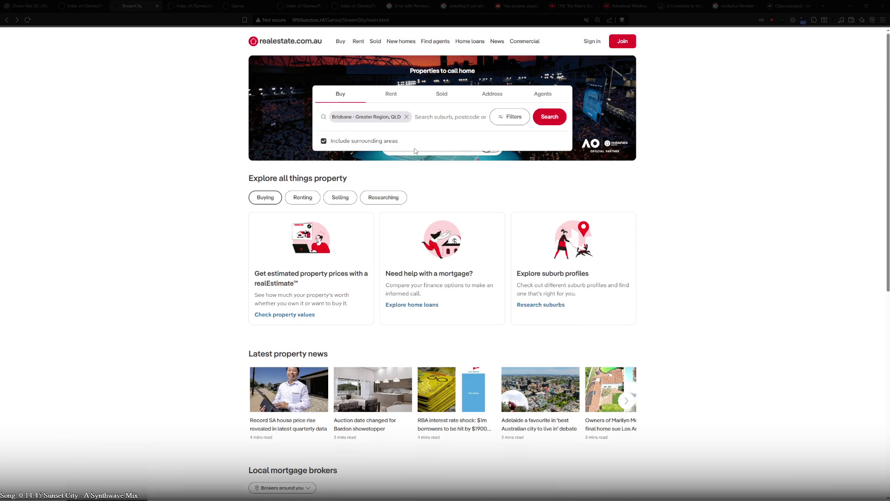
left_click(406, 117)
type("bris")
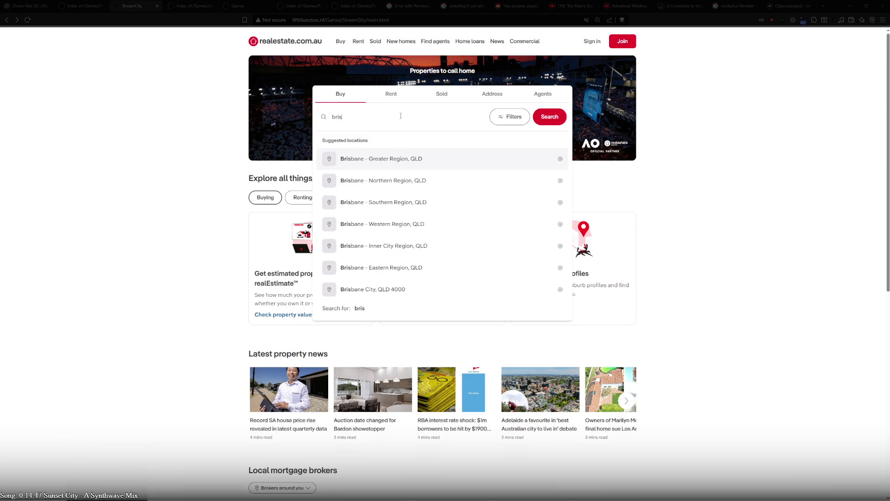
left_click(413, 291)
left_click(549, 117)
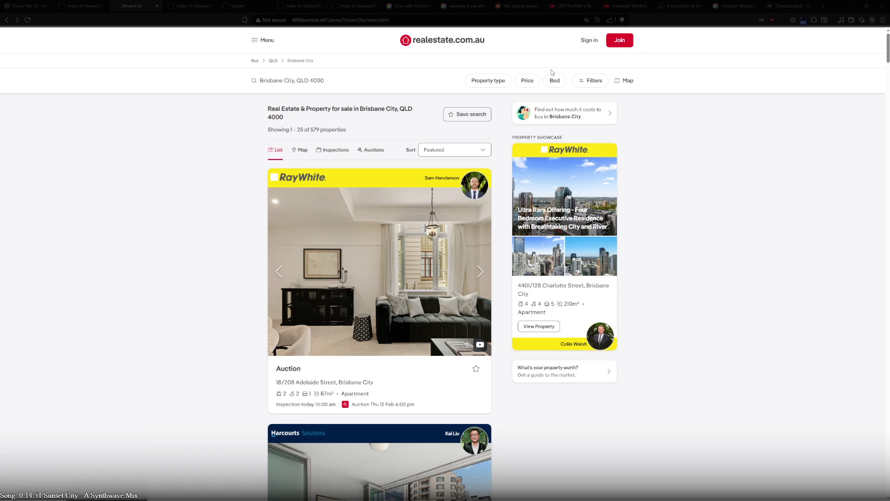
left_click(593, 80)
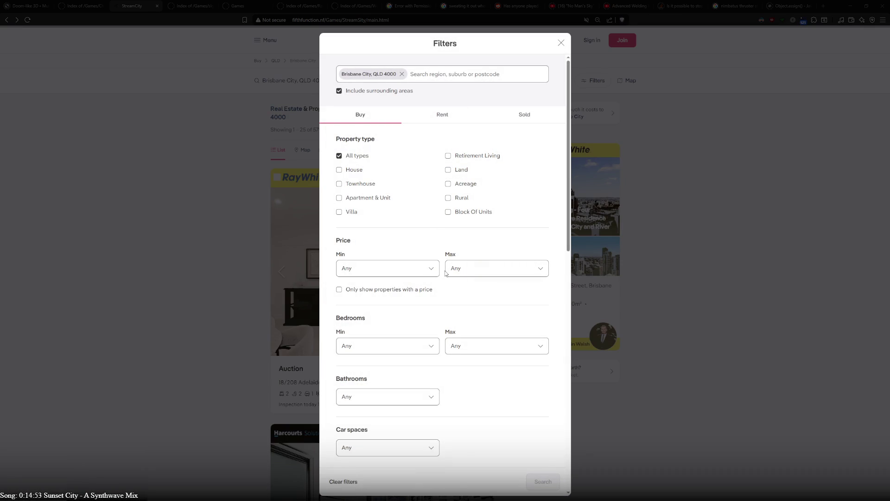
- Check the minimum price options, then close and reopen the Filters dialog
scroll(445, 268, "down", 2)
left_click(431, 190)
scroll(406, 247, "down", 5)
scroll(405, 232, "up", 5)
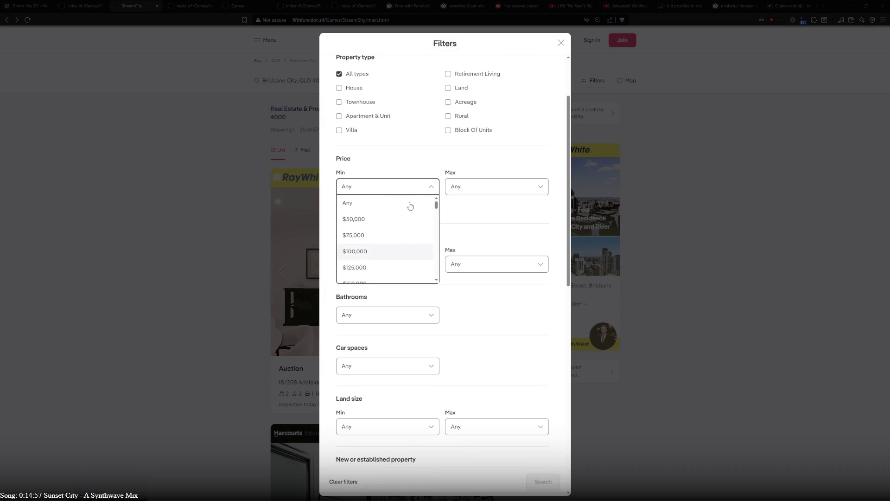
left_click(582, 60)
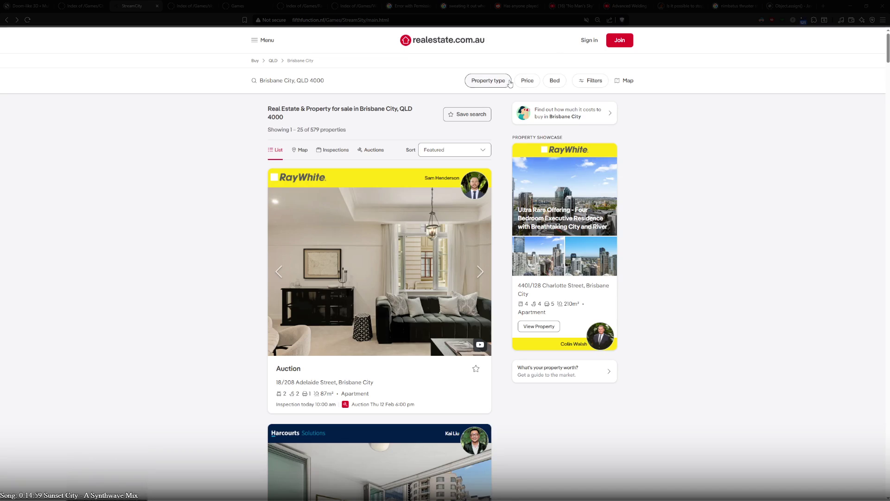
left_click(488, 80)
scroll(384, 186, "up", 1)
scroll(385, 186, "up", 2)
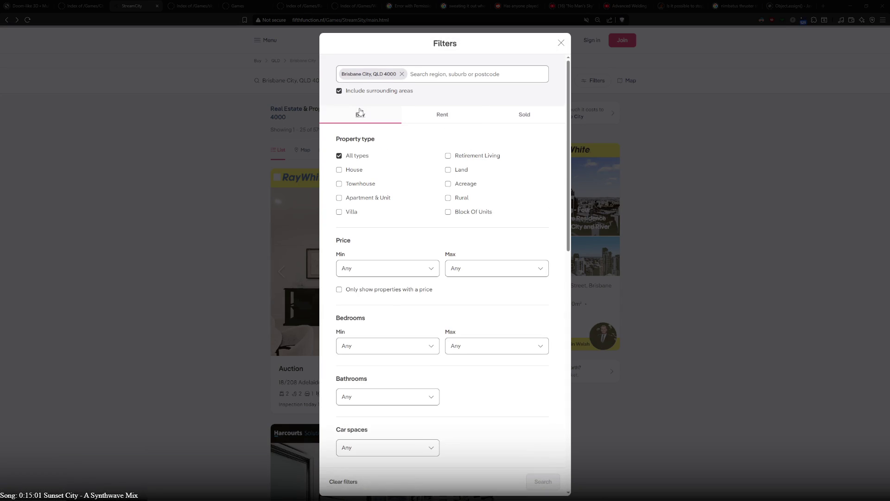
- Switch the filters to Rent with a $250 minimum and $400 maximum weekly price
left_click(434, 115)
scroll(412, 196, "down", 3)
left_click(417, 187)
scroll(396, 244, "down", 9)
scroll(394, 248, "up", 4)
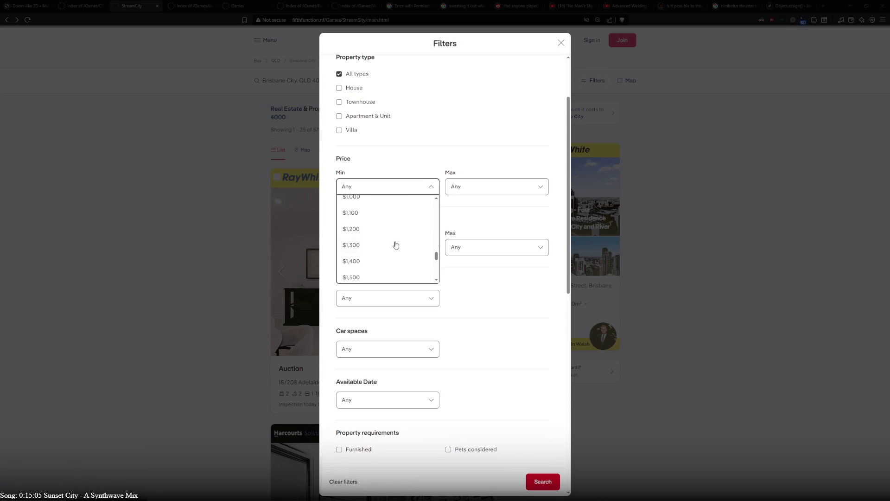
scroll(395, 245, "up", 2)
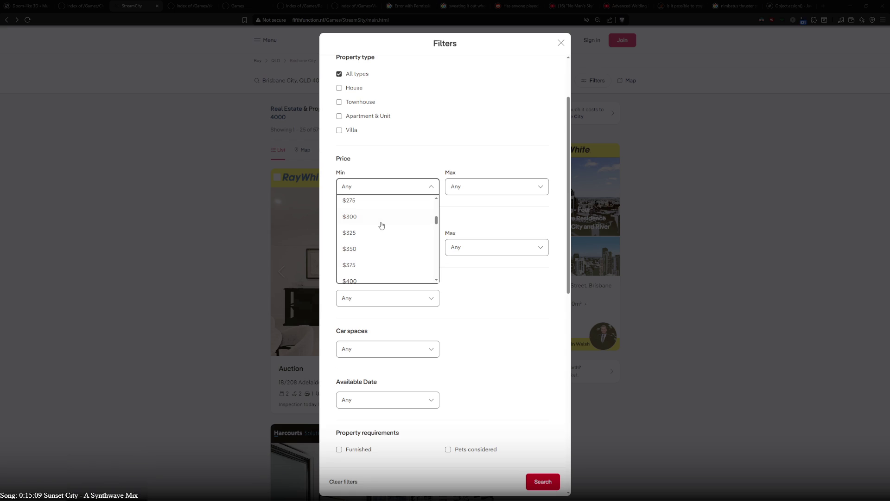
scroll(379, 218, "up", 2)
left_click(367, 266)
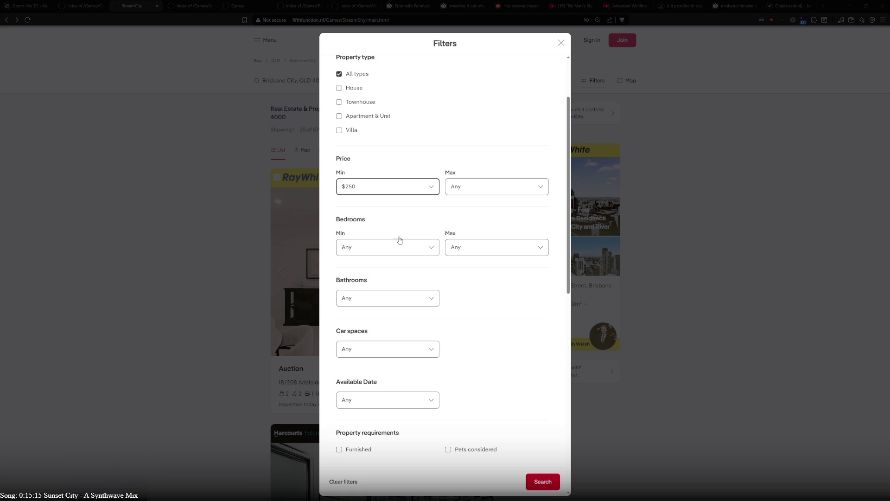
left_click(524, 187)
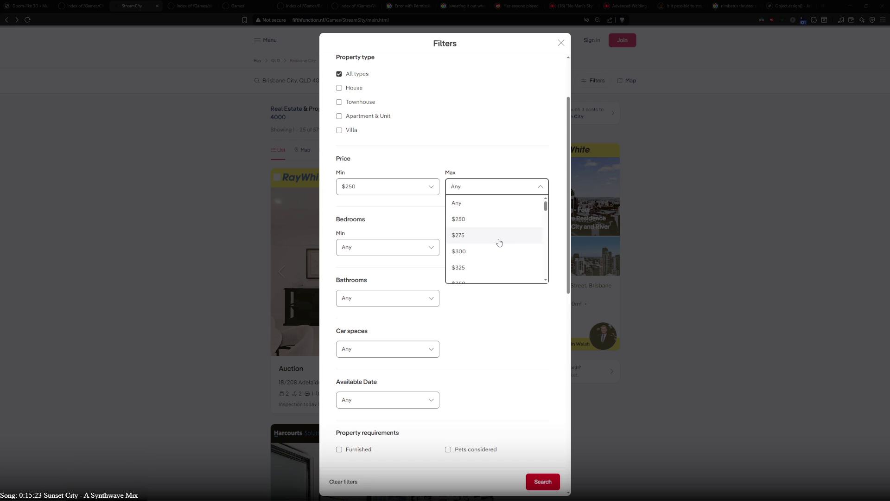
scroll(499, 244, "down", 3)
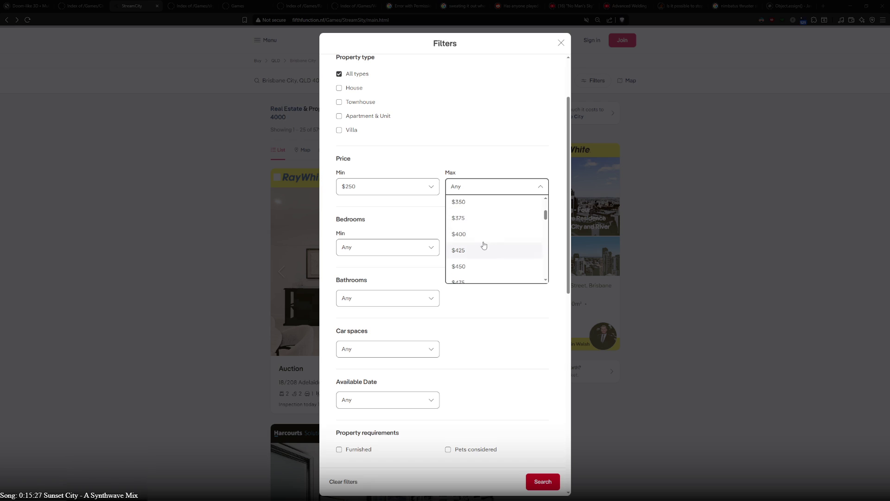
left_click(472, 237)
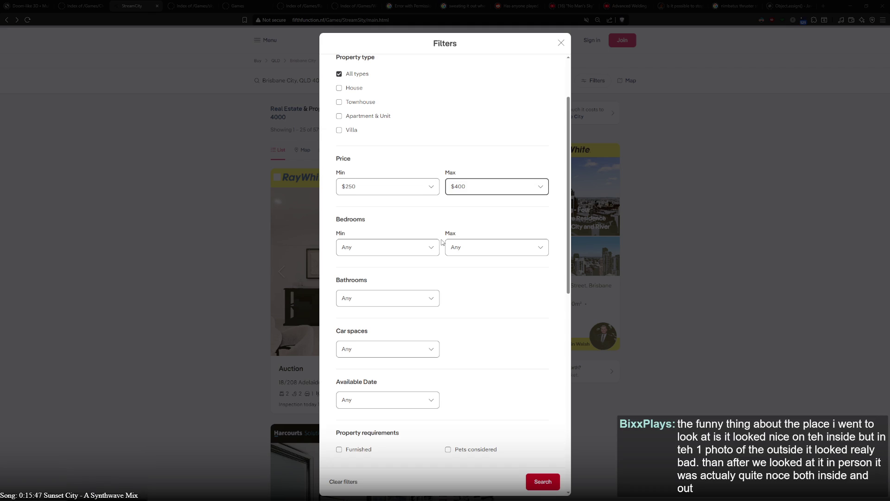
- Leave bedrooms at any and run the rental search
left_click(426, 248)
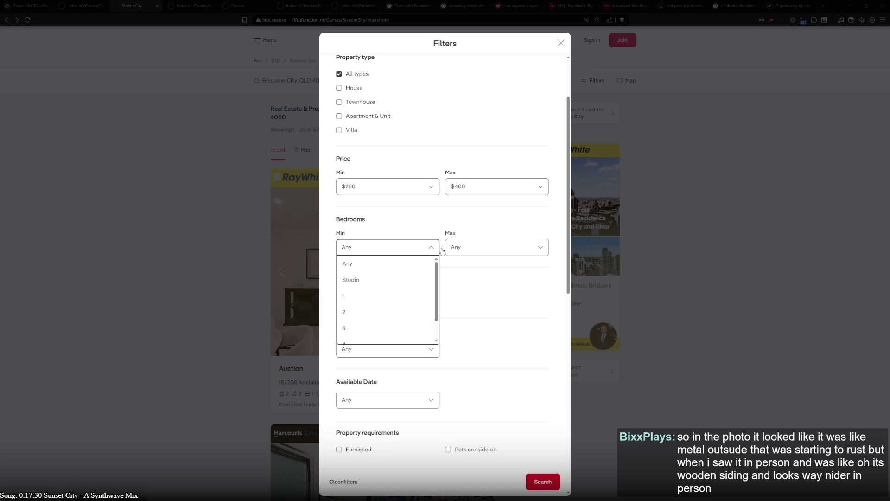
left_click(512, 248)
left_click(510, 248)
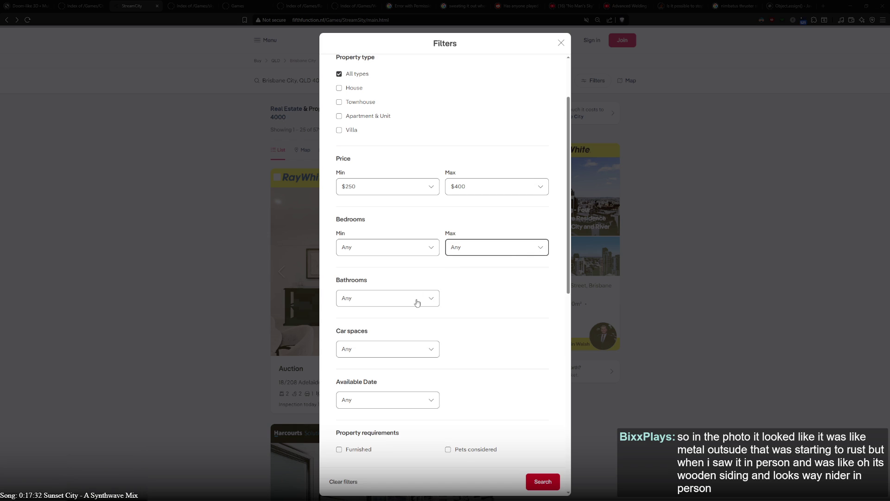
scroll(433, 334, "down", 4)
scroll(434, 333, "up", 5)
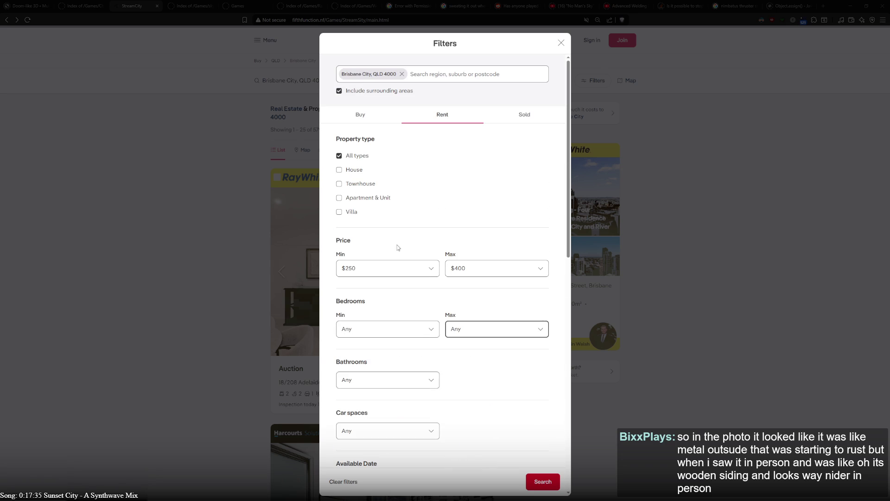
scroll(457, 360, "down", 10)
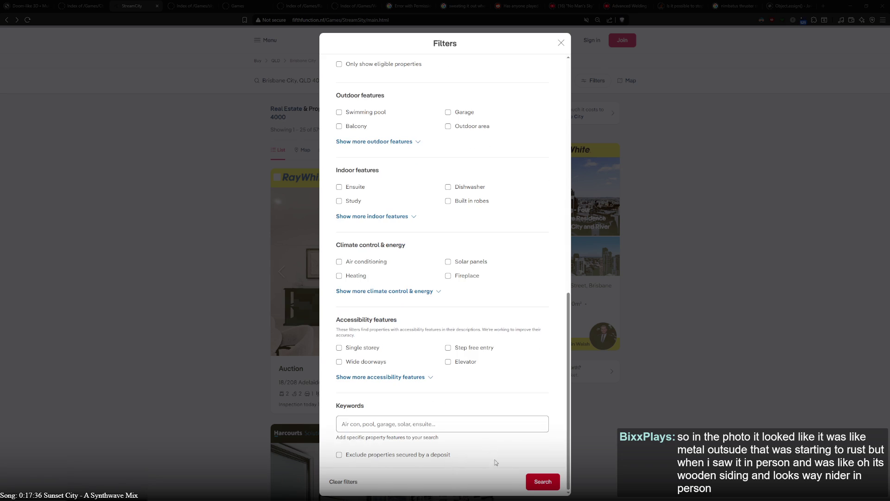
left_click(542, 483)
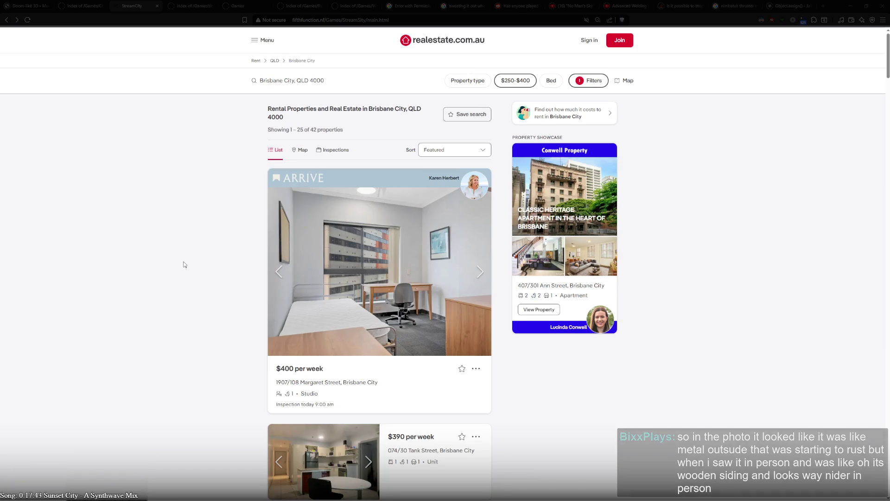
- Scroll over the 42 Brisbane City rental results, led by a $400-per-week studio
scroll(171, 266, "down", 2)
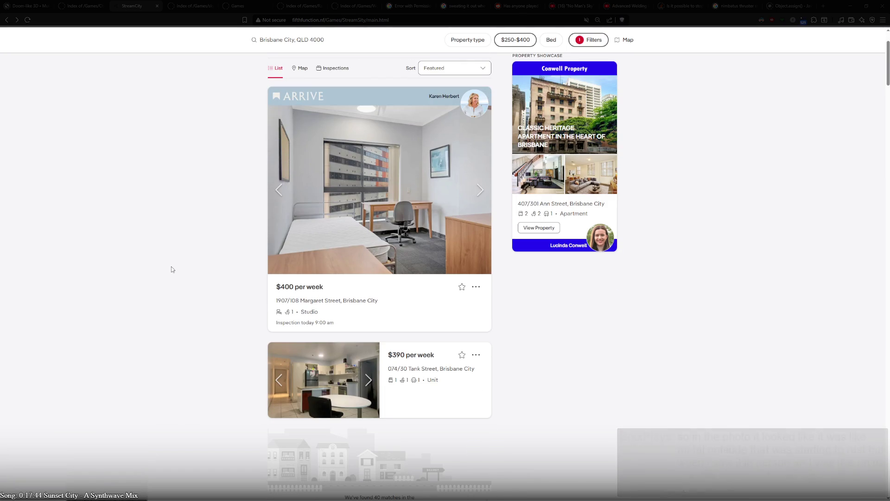
scroll(171, 267, "up", 2)
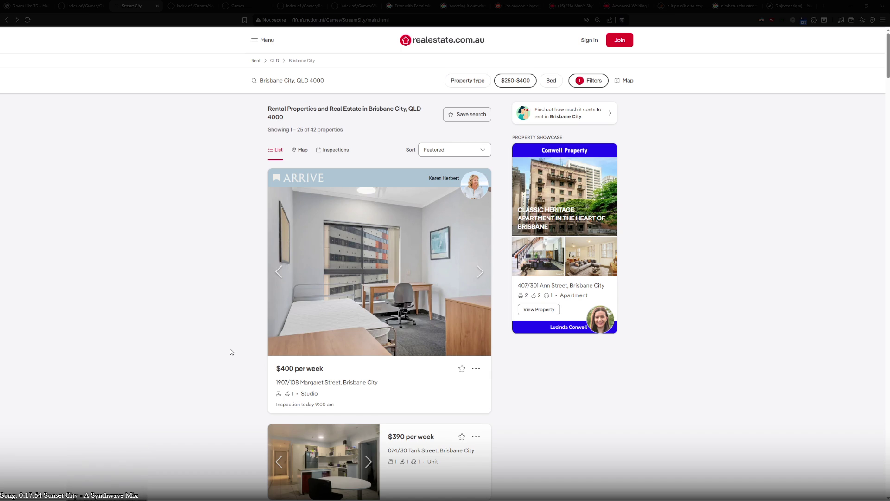
scroll(235, 351, "down", 2)
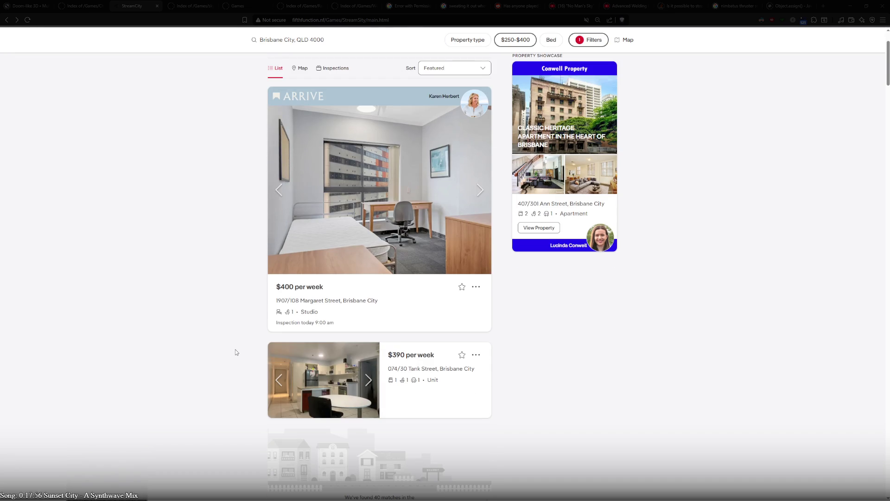
- Page through the Margaret Street studio's photo carousel
left_click(486, 190)
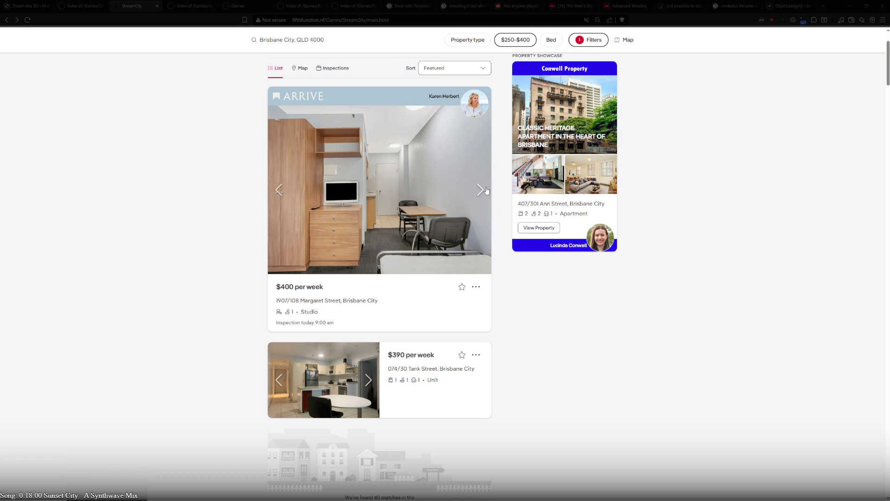
left_click(486, 190)
left_click(486, 190)
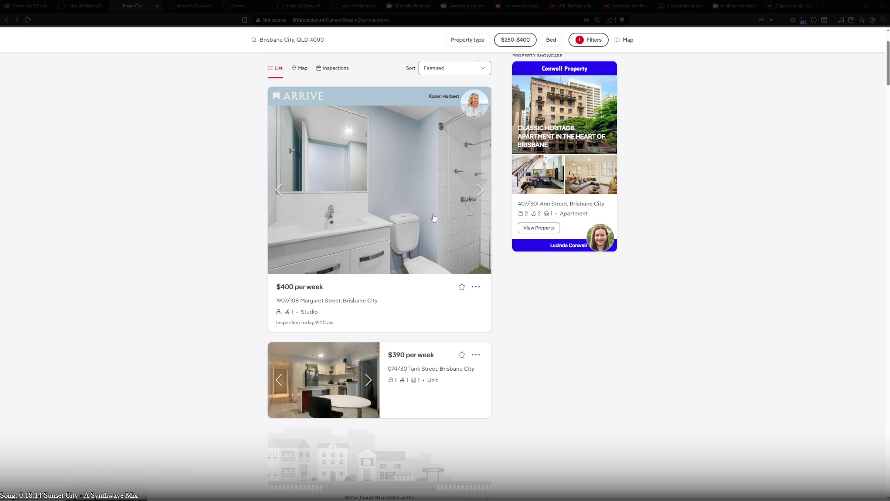
left_click(480, 190)
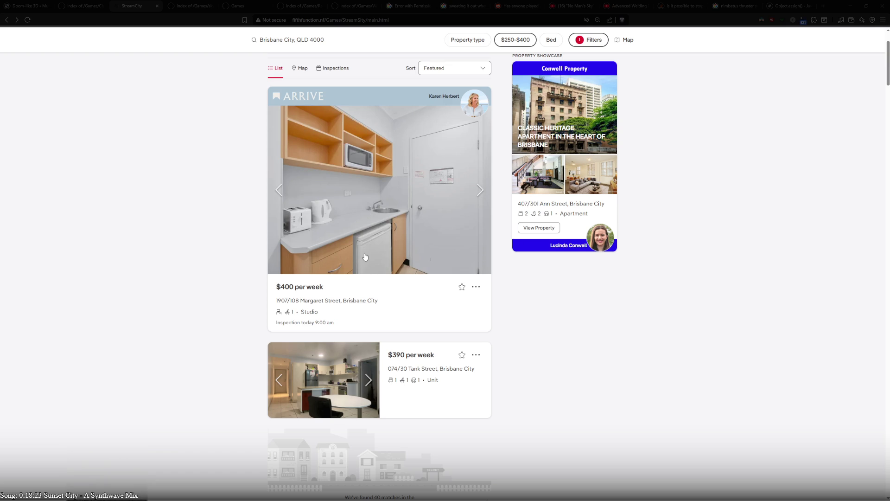
left_click(481, 193)
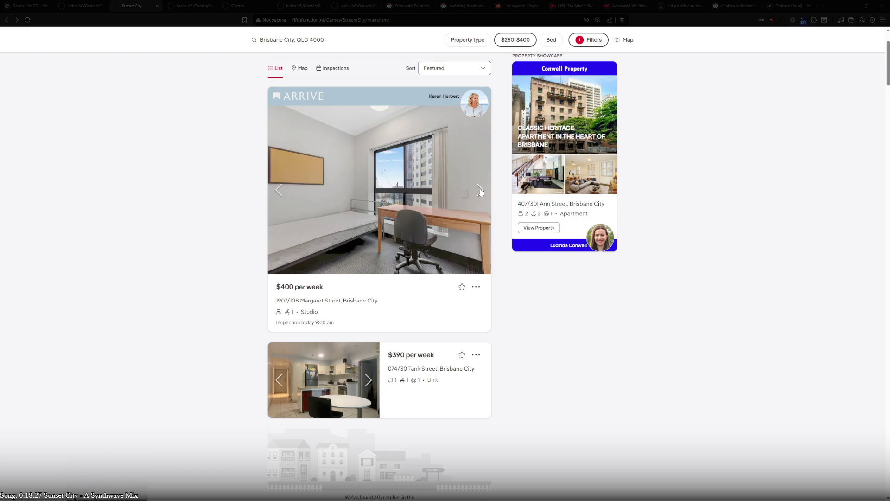
left_click(481, 192)
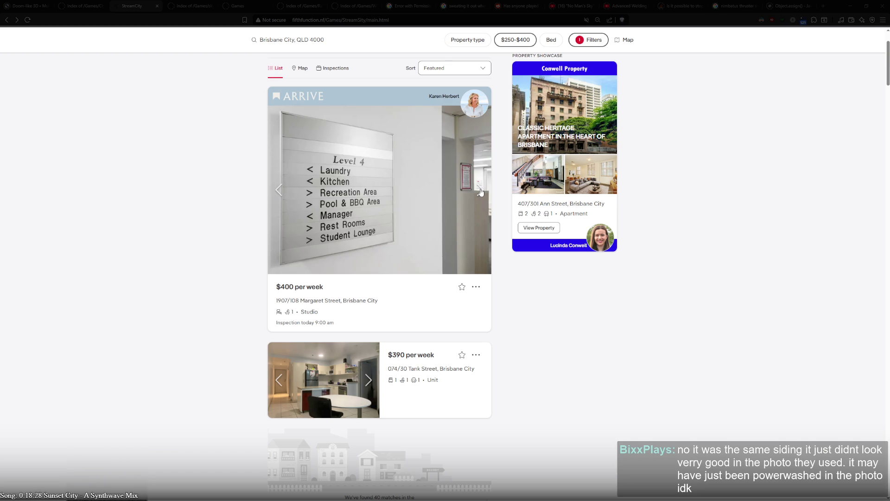
left_click(481, 192)
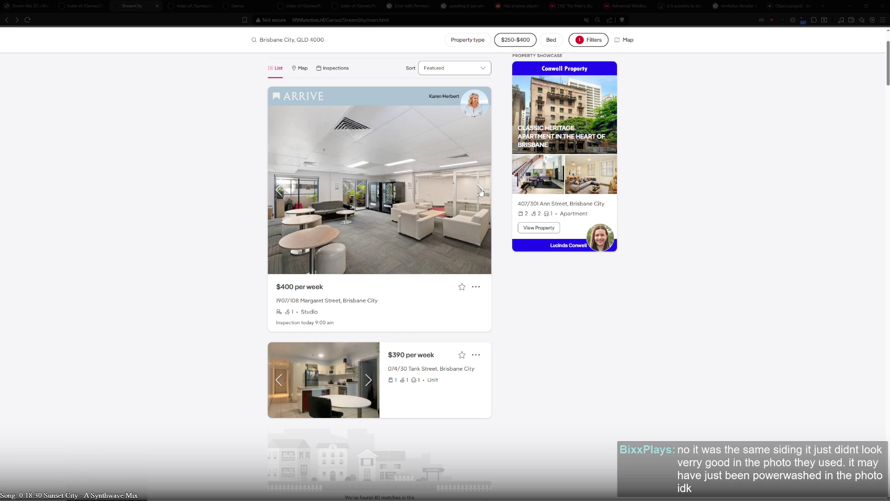
left_click(481, 192)
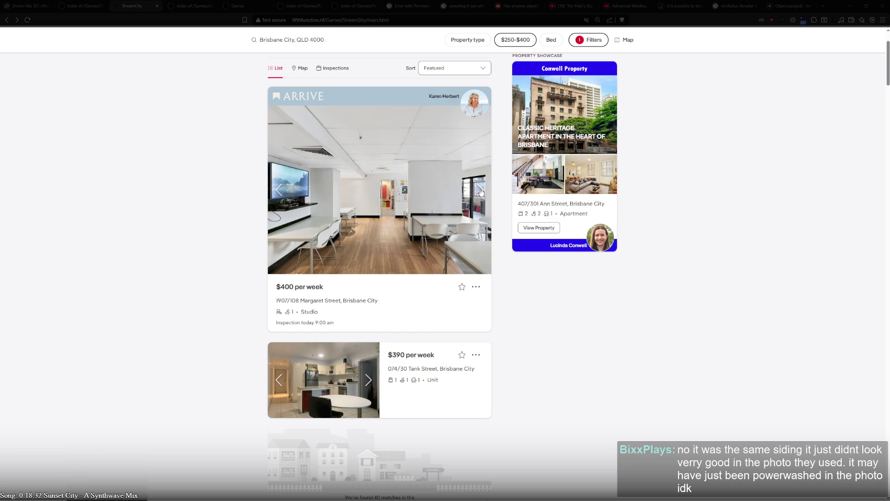
left_click(481, 192)
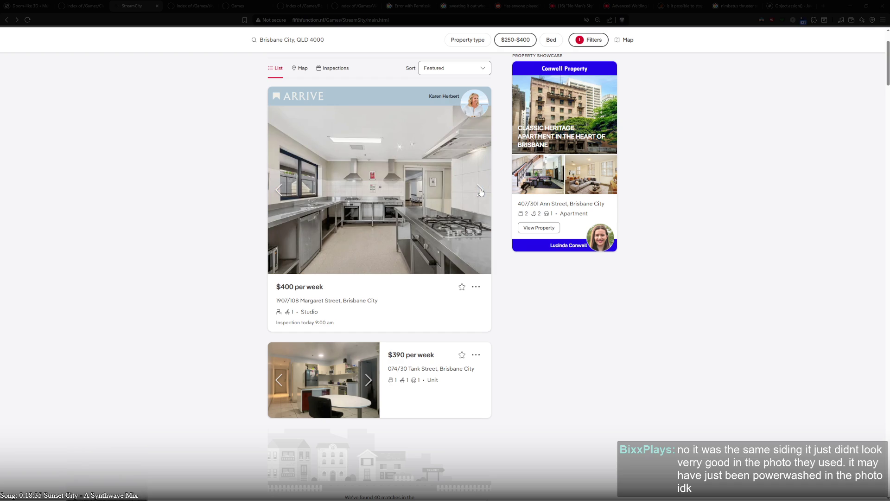
left_click(481, 192)
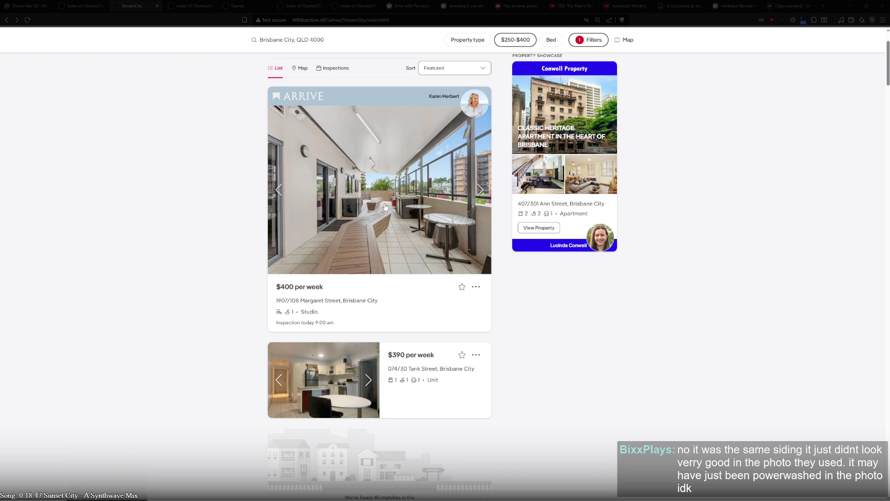
left_click(478, 192)
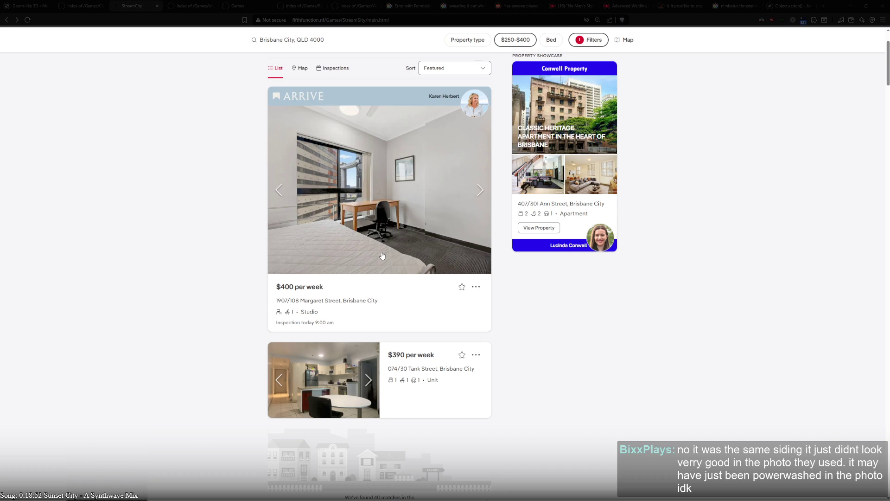
- Flip through the Tank Street unit's photos, then return to the top of the results
scroll(540, 288, "down", 3)
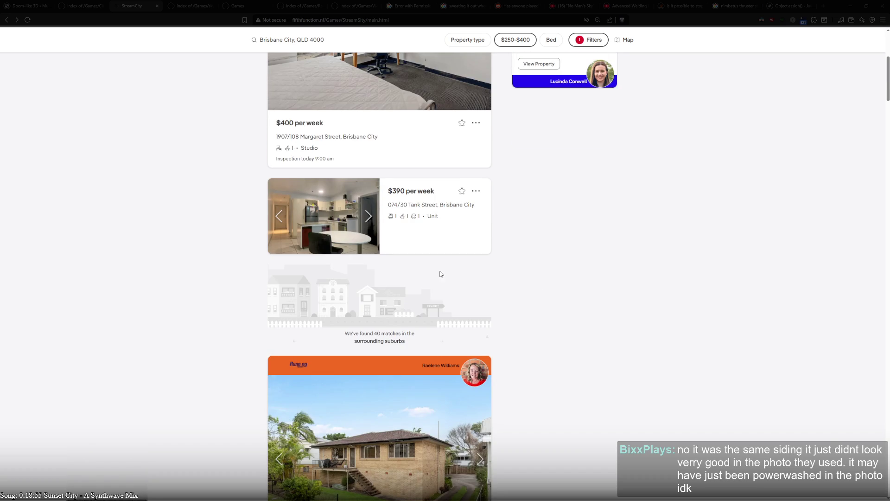
left_click(369, 221)
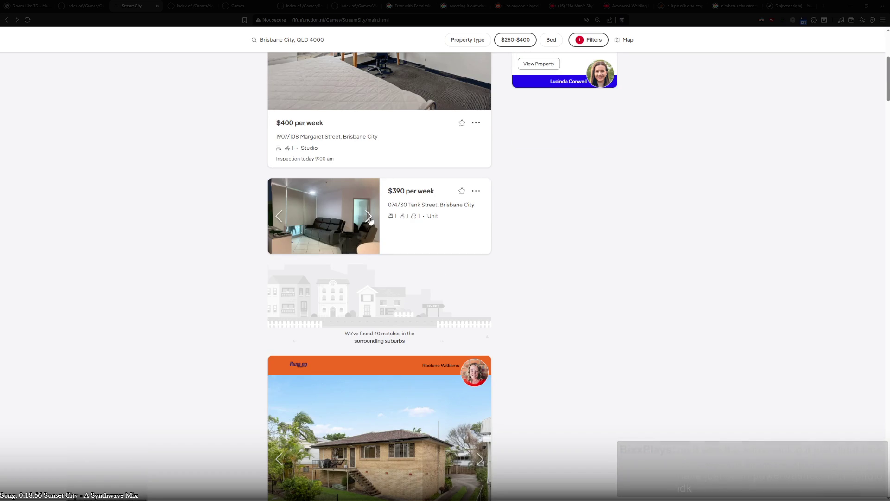
left_click(370, 220)
left_click(369, 220)
left_click(370, 220)
scroll(370, 221, "down", 5)
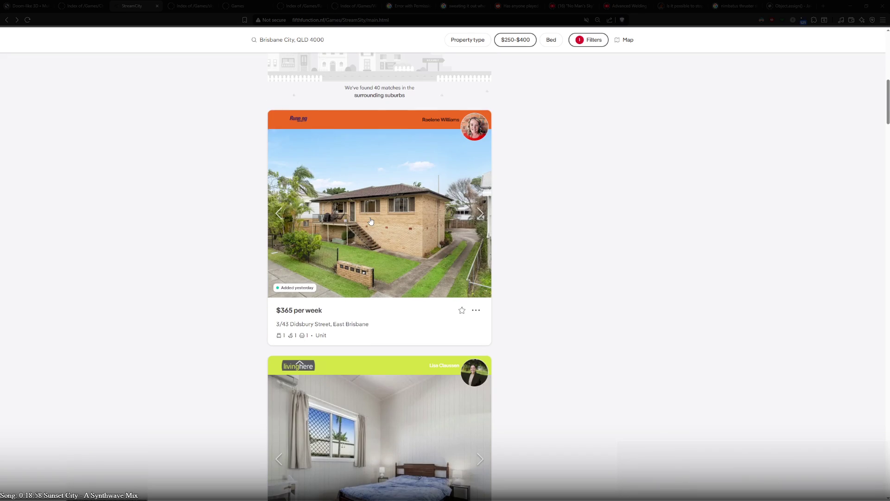
scroll(370, 220, "up", 3)
scroll(371, 221, "up", 6)
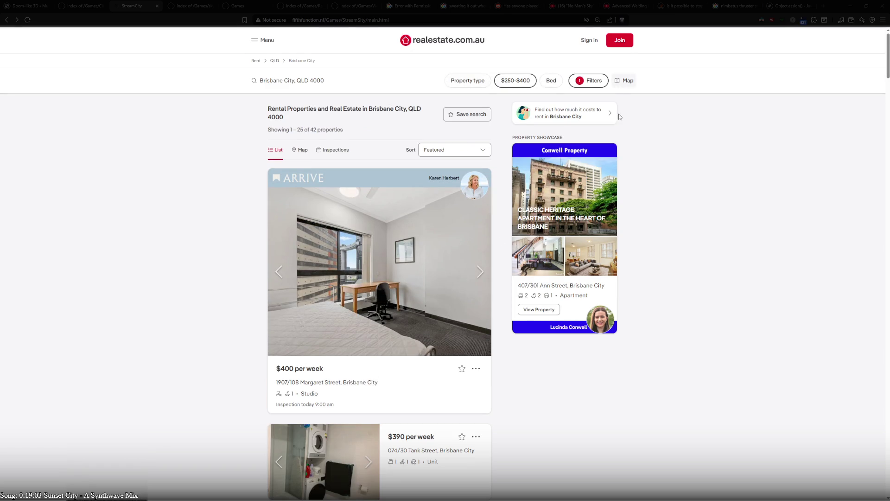
- Show the rentals on a map, zoomed out and panned over inner Brisbane to cover 54 properties
left_click(623, 83)
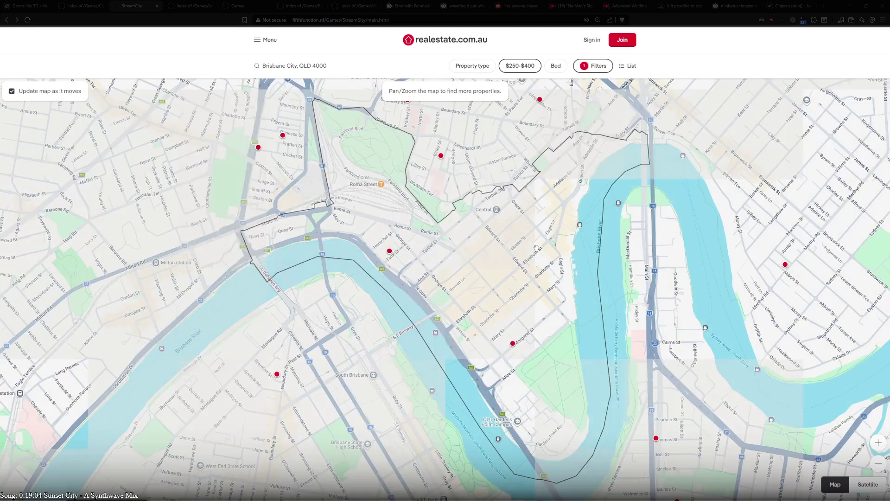
scroll(503, 266, "down", 2)
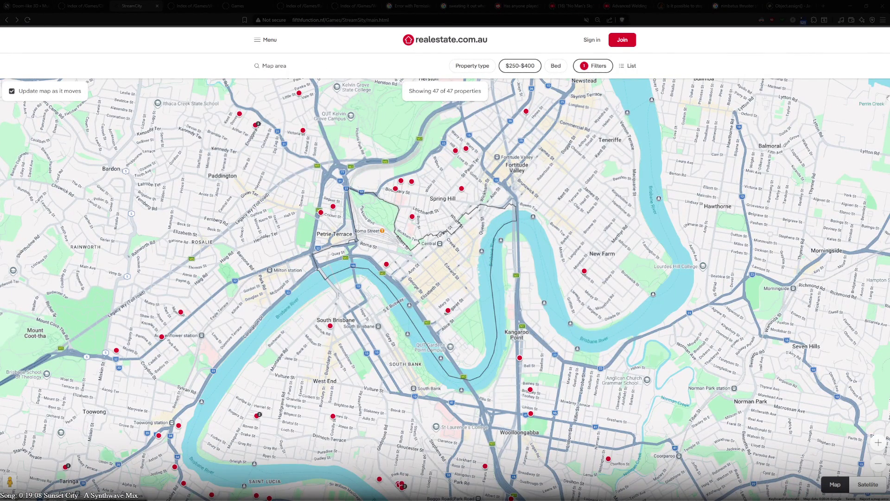
key("F12")
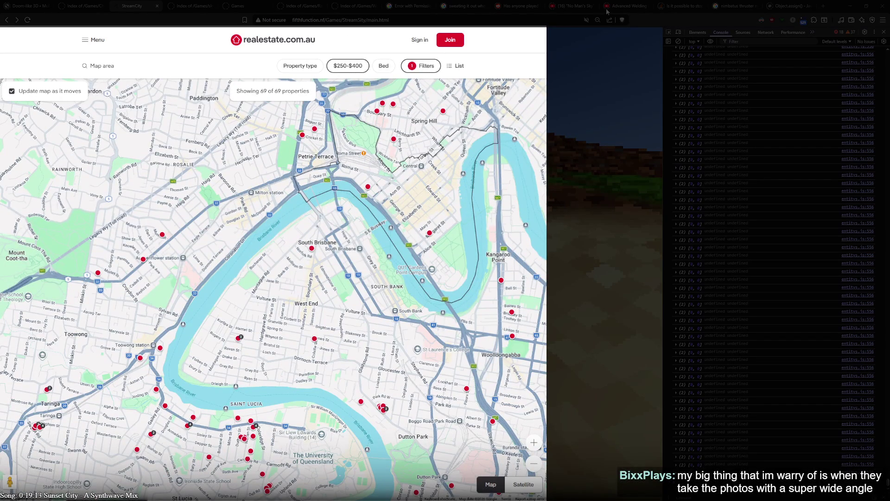
mouse_move(397, 198)
left_mouse_down()
mouse_move(263, 290)
mouse_move(254, 245)
left_mouse_up()
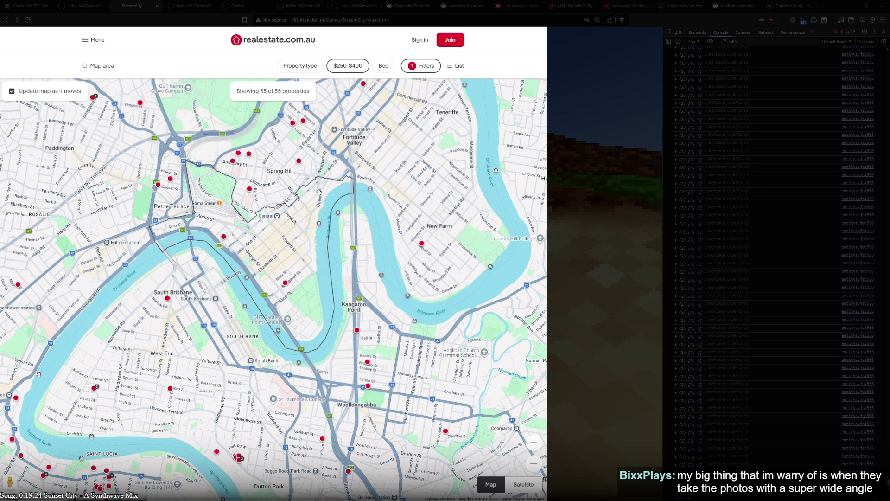
left_click_drag(315, 197, 313, 209)
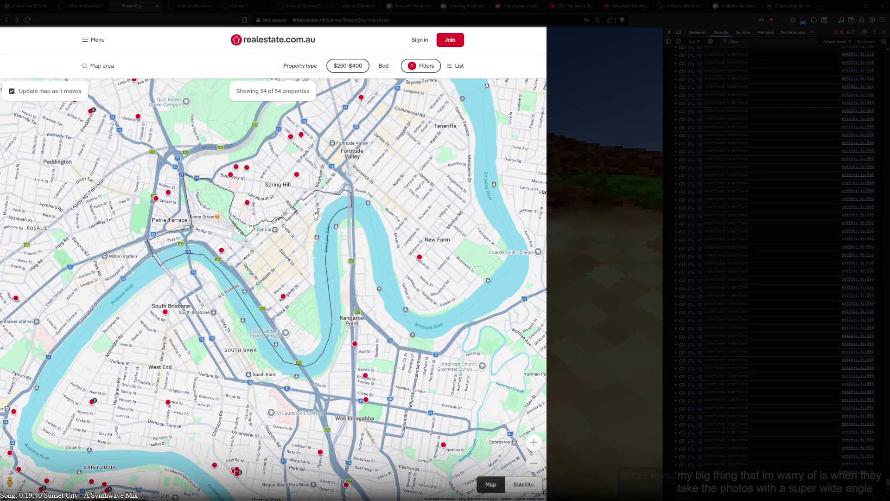
- Return to list view, close DevTools, and browse the Didsbury Street unit's photos to its floor plan
left_click(459, 66)
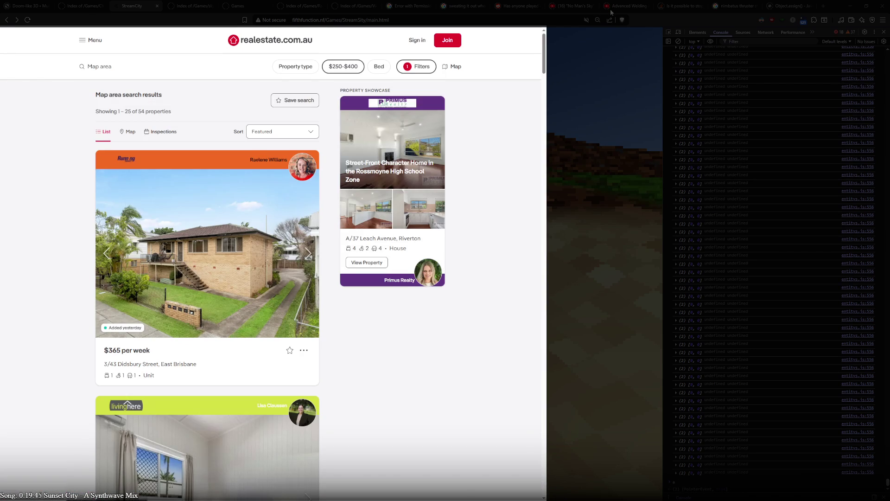
key("F12")
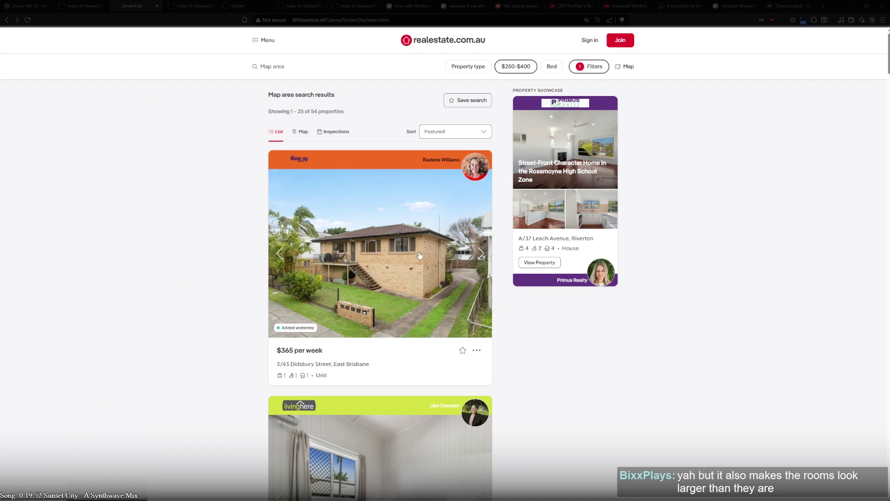
left_click(480, 254)
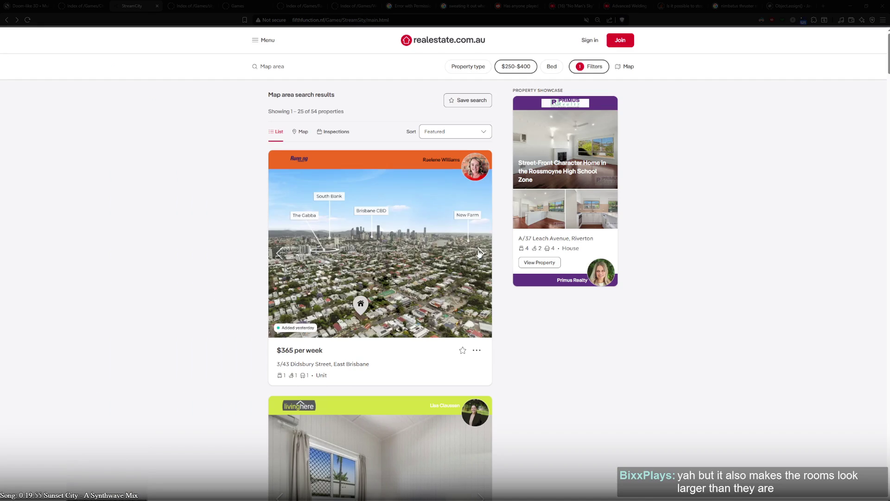
left_click(481, 253)
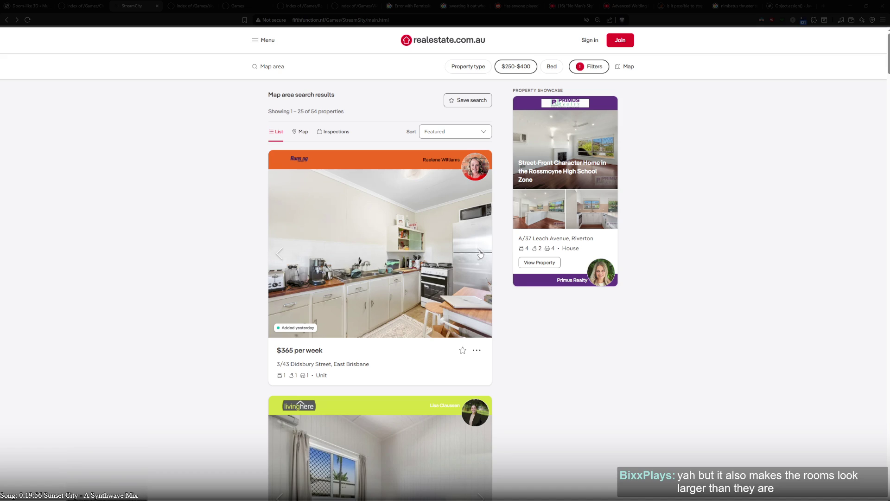
left_click(482, 254)
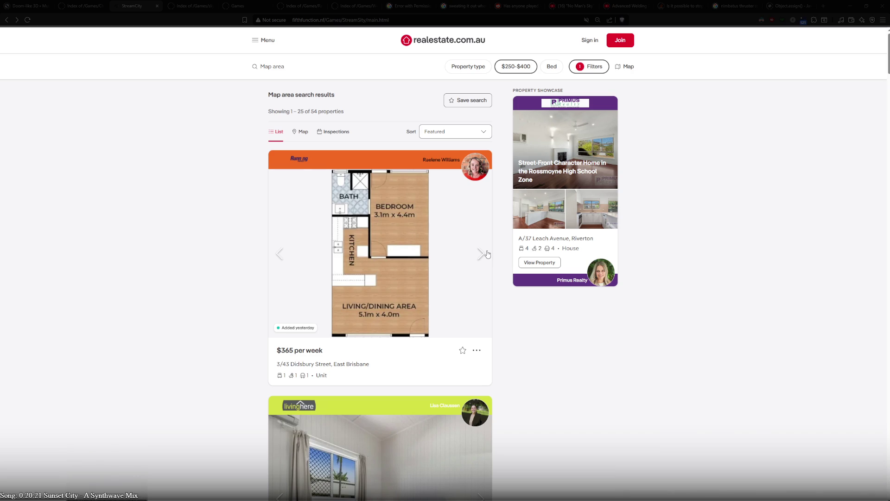
left_click(375, 293)
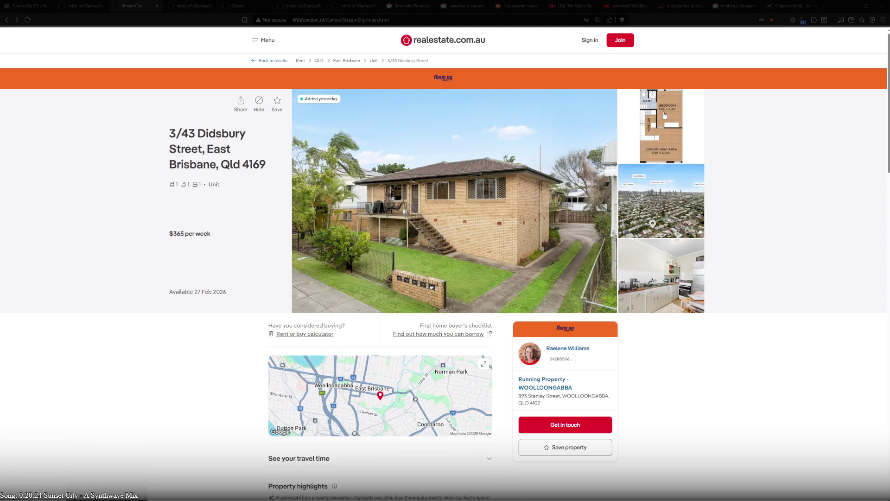
- Open the Didsbury Street unit's full-size gallery and page forward six photos to the kitchen
left_click(664, 112)
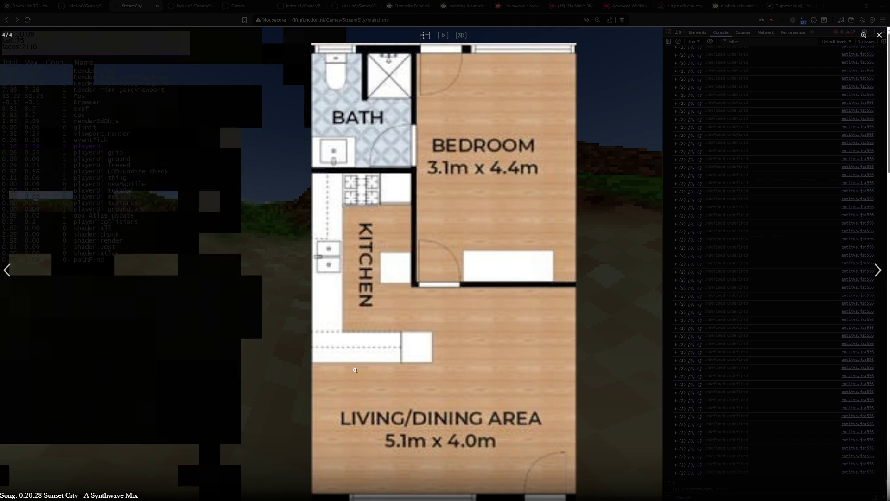
left_click(879, 274)
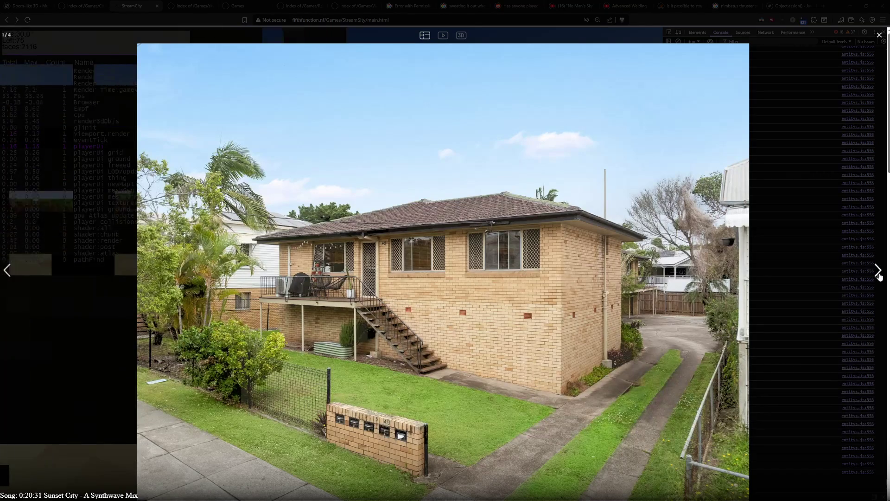
left_click(879, 274)
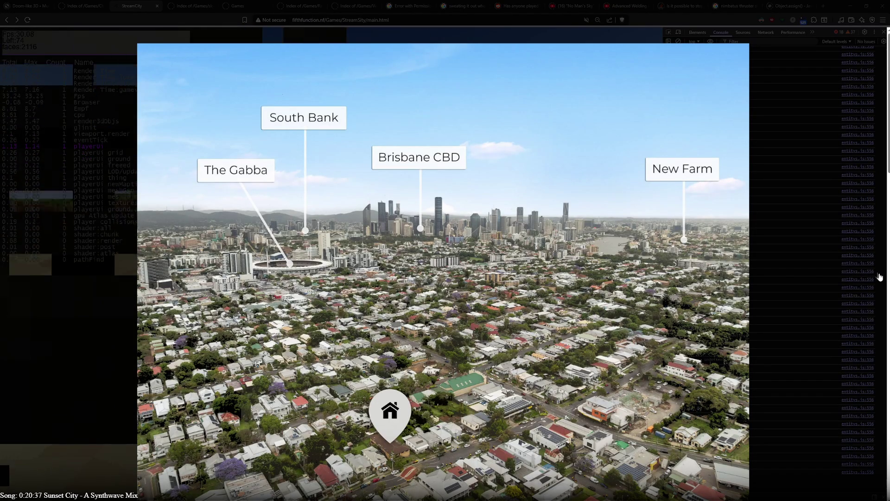
left_click(879, 276)
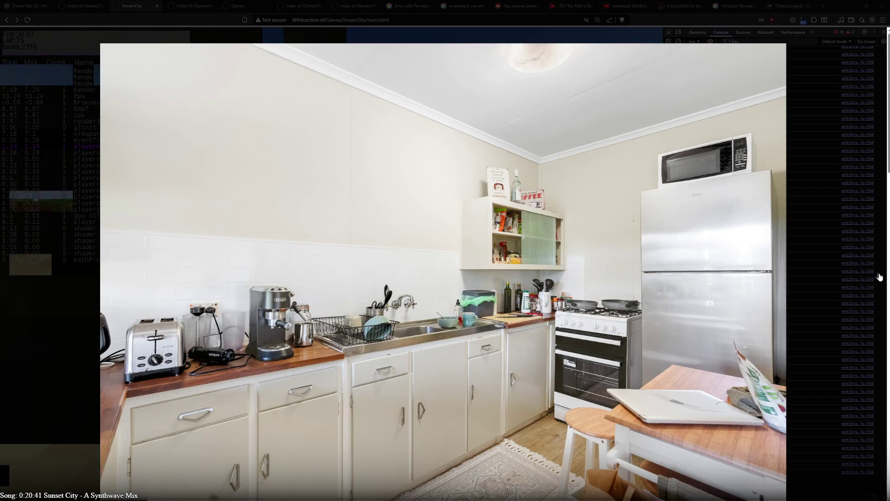
left_click(879, 277)
left_click(880, 276)
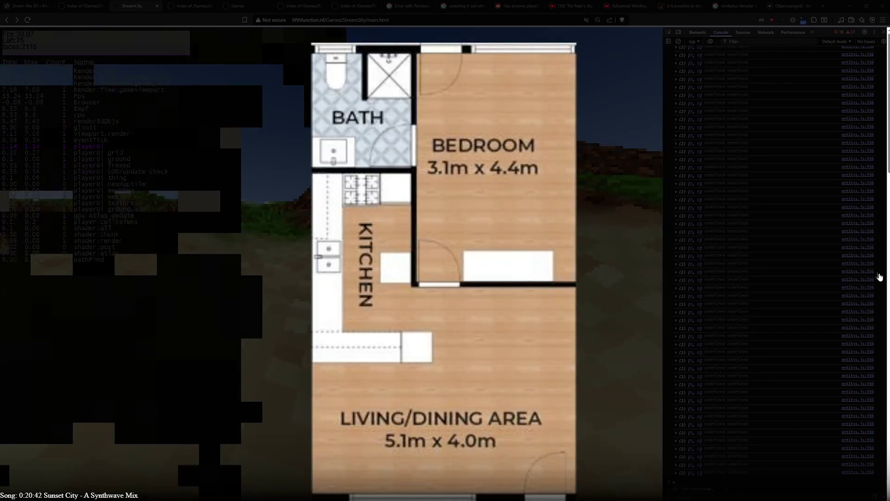
left_click(879, 277)
- Advance the gallery to the floor plan, then close it back to the $365-per-week listing
left_click(880, 277)
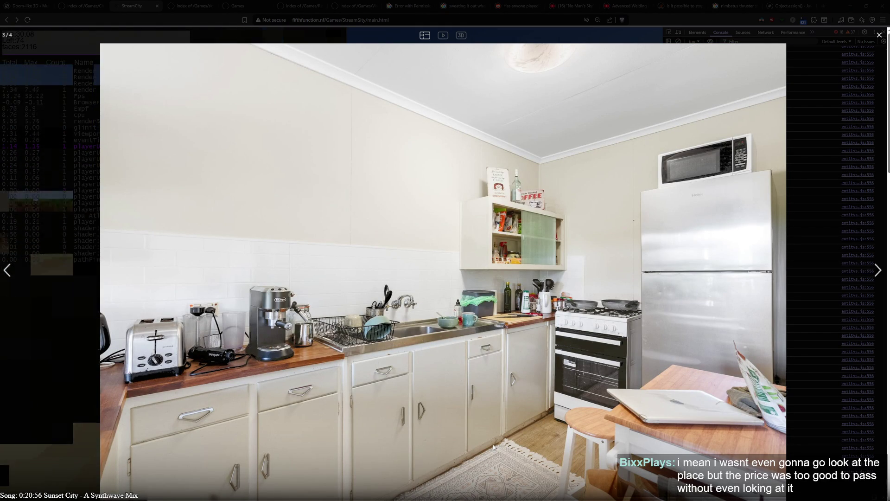
key("Right")
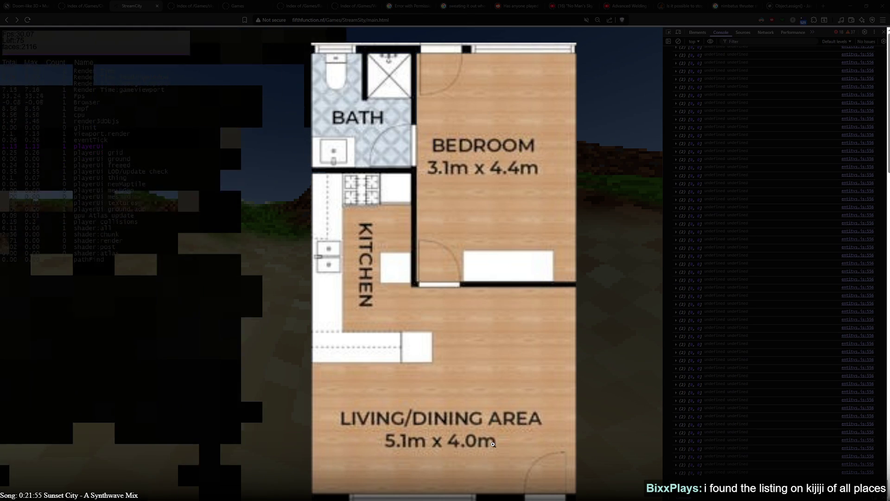
mouse_move(493, 445)
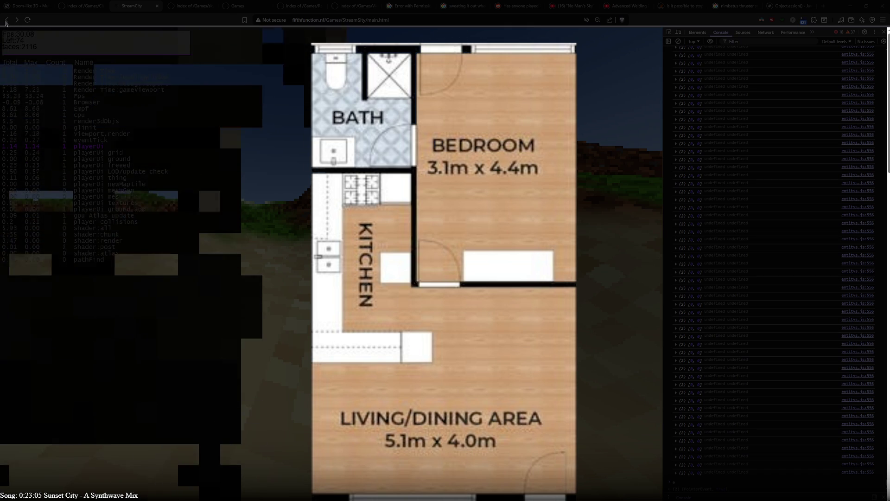
key("Escape")
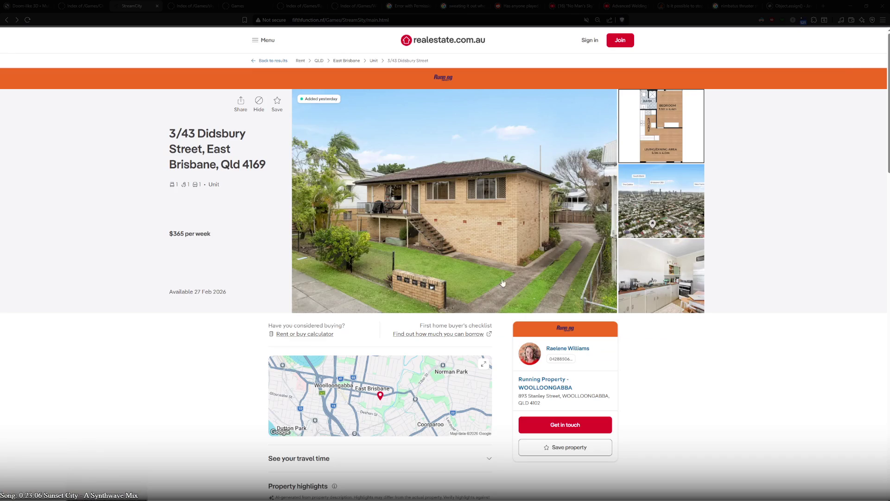
- Return to the rental results, scroll down and flip through the Kangaroo Point listing's photos
left_click(7, 20)
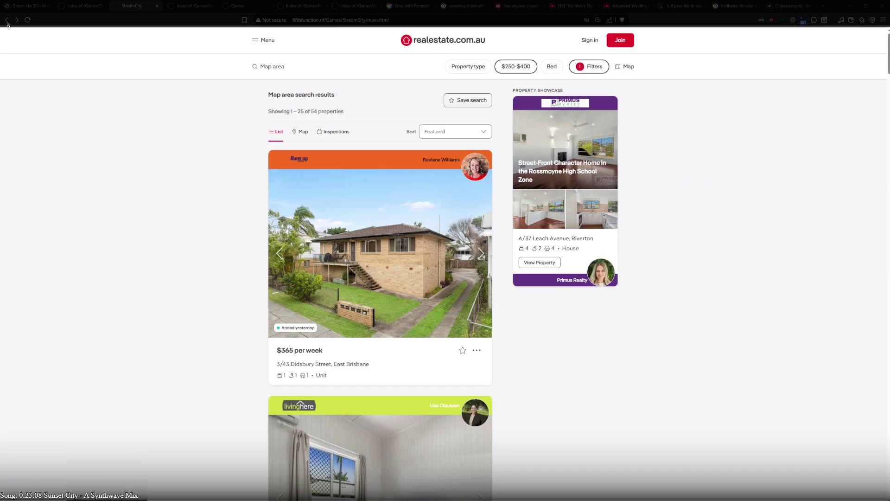
scroll(93, 178, "down", 4)
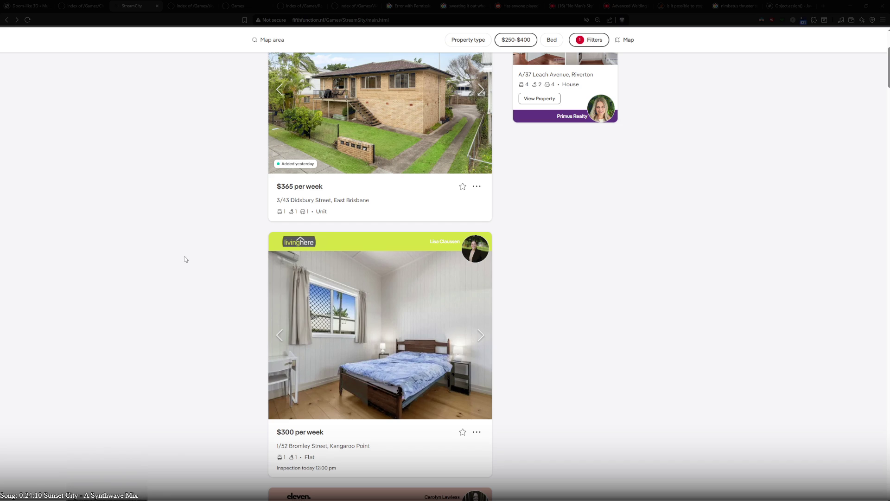
scroll(185, 260, "down", 2)
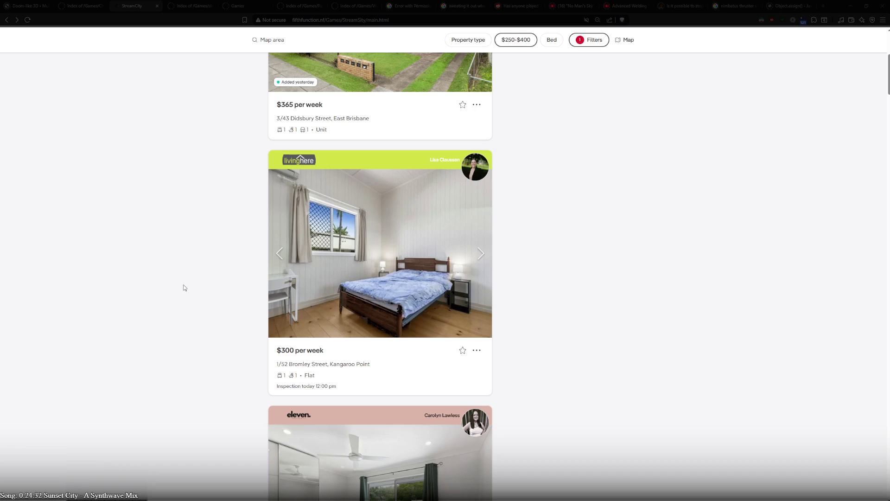
scroll(196, 334, "down", 2)
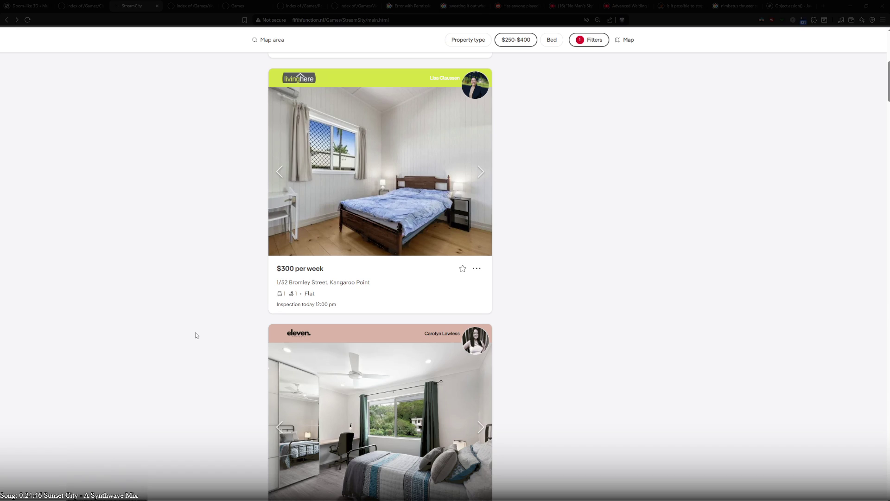
scroll(194, 334, "down", 1)
scroll(316, 294, "up", 3)
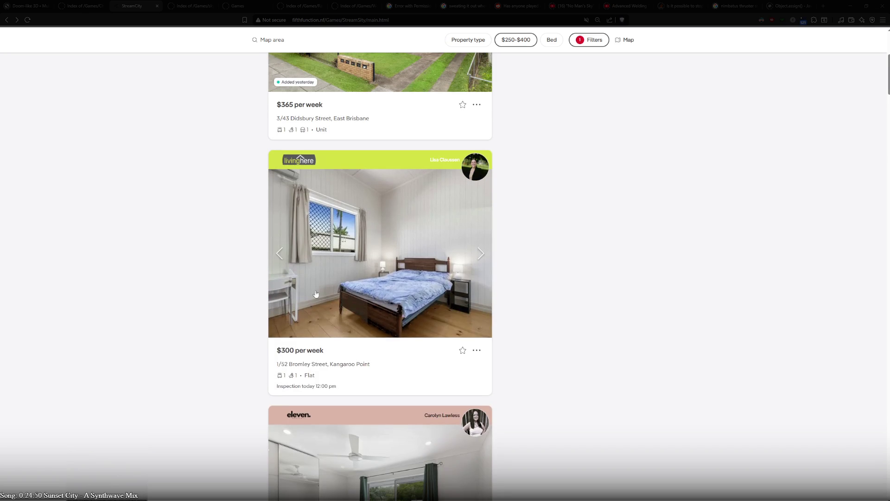
left_click(482, 254)
left_click(483, 256)
left_click(485, 258)
left_click(485, 258)
- Browse the Jerdanefield Road listing's photos up to its laundry shot
scroll(484, 262, "down", 5)
left_click(484, 263)
left_click(484, 263)
left_click(484, 264)
left_click(484, 263)
left_click(484, 264)
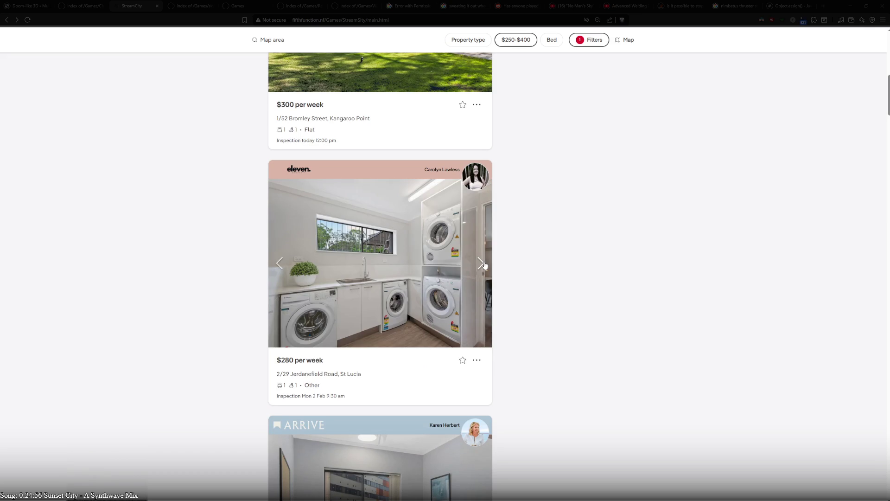
- Cycle through the Highview Terrace listing's photos, past the agency slide, to the bedroom
scroll(218, 364, "down", 5)
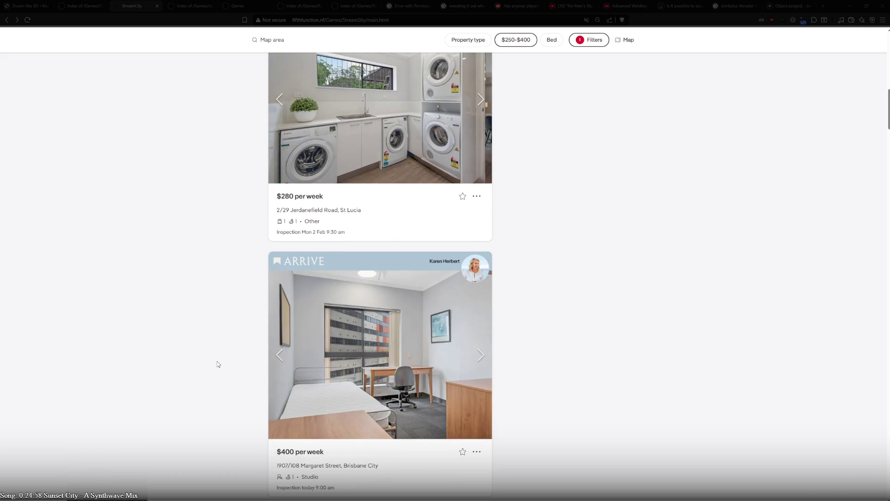
scroll(219, 371, "down", 5)
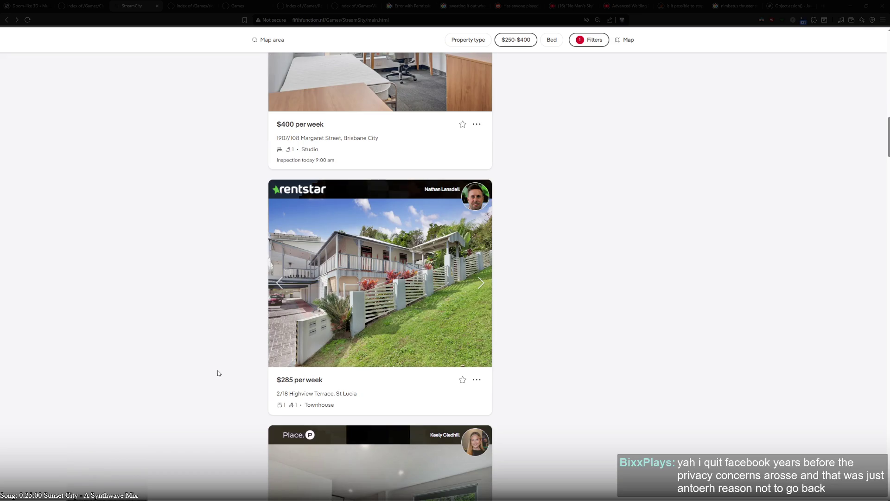
left_click(479, 286)
left_click(479, 285)
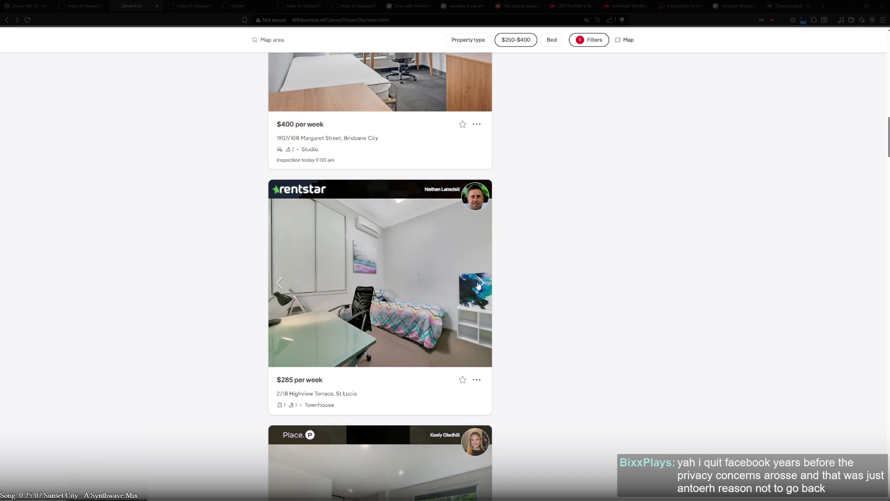
left_click(479, 285)
left_click(478, 285)
left_click(479, 285)
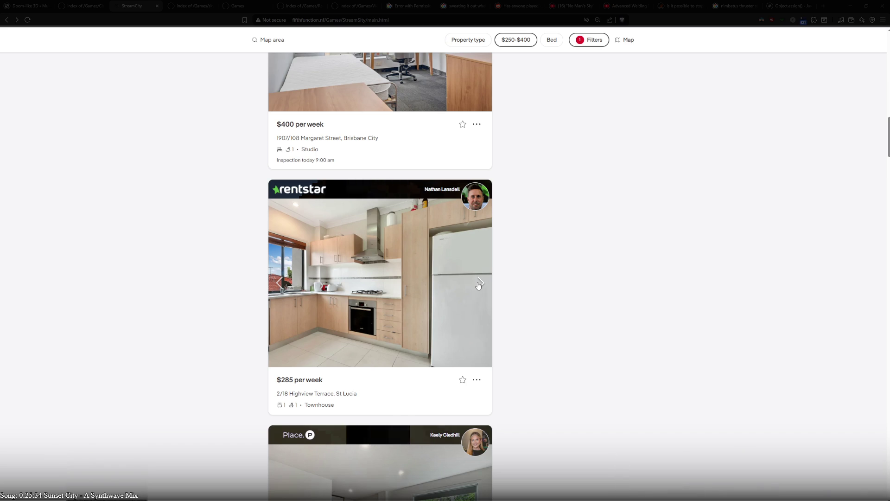
left_click(479, 284)
left_click(479, 285)
left_click(479, 285)
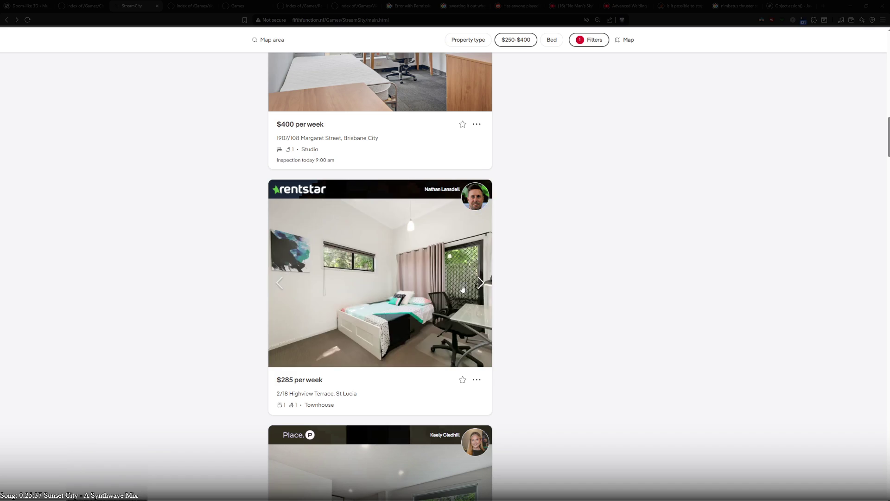
scroll(218, 328, "down", 7)
scroll(221, 327, "down", 5)
scroll(224, 319, "up", 7)
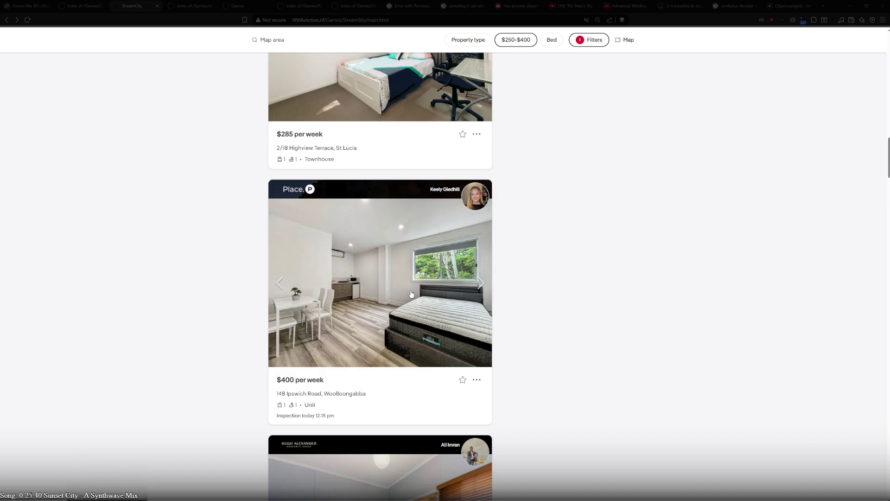
- Cycle through the 148 Ipswich Road photos, from living room and kitchen to its floor plan
left_click(478, 289)
left_click(478, 290)
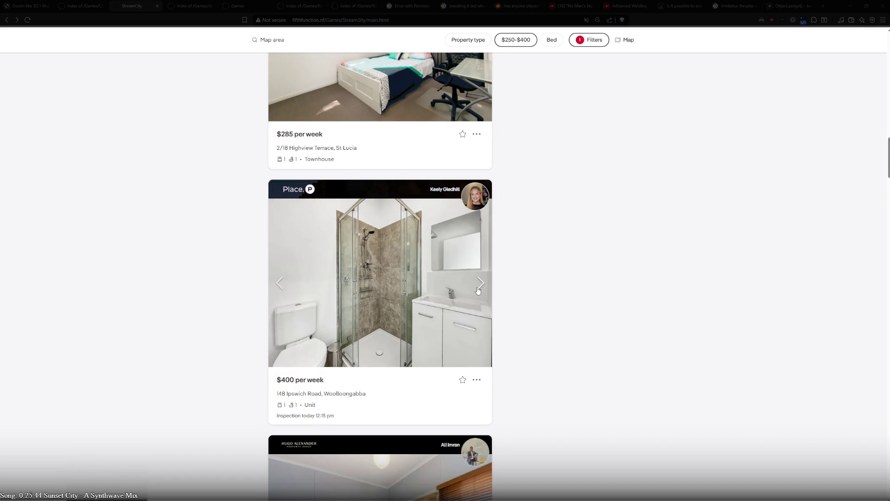
left_click(478, 290)
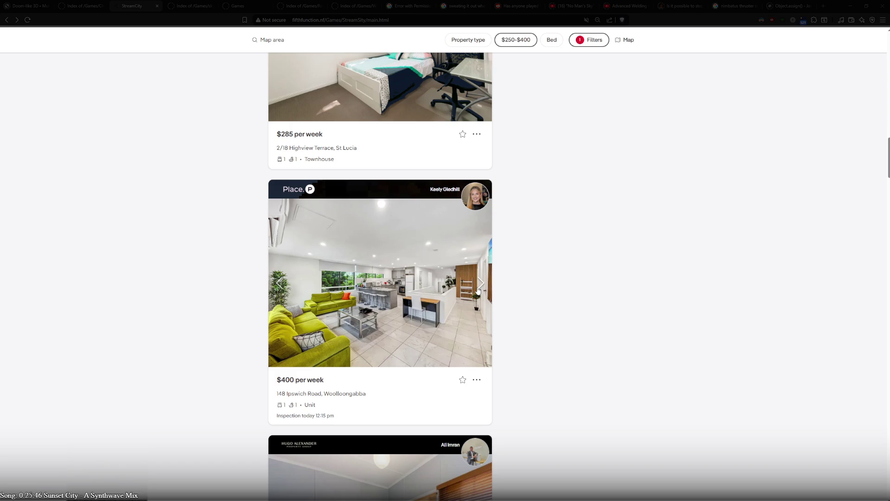
left_click(478, 290)
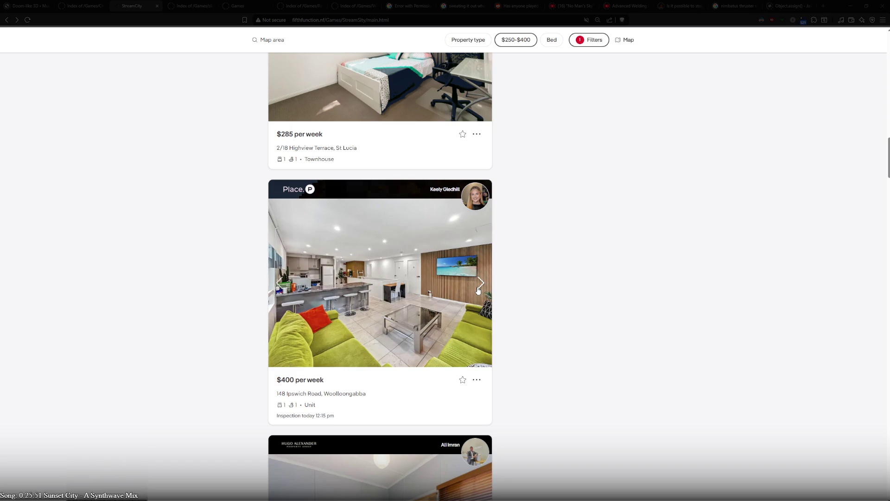
left_click(478, 290)
left_click(478, 290)
left_click(480, 286)
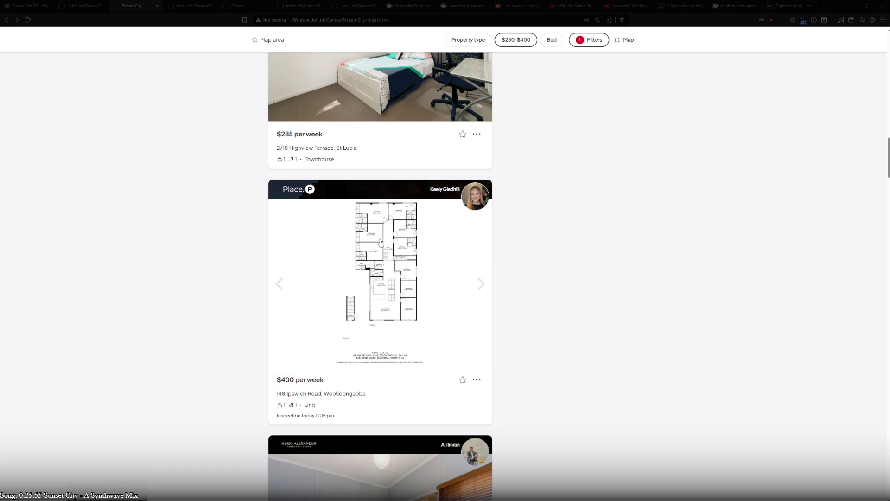
- Browse the 60 Princess Street studio's bathroom, living, exterior, kitchen, veranda, bedroom and sunroom photos
scroll(199, 382, "down", 9)
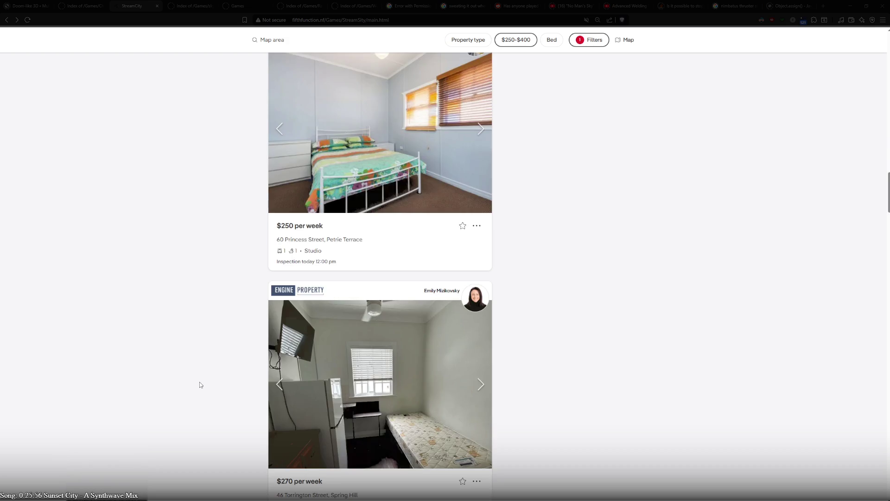
scroll(200, 382, "down", 3)
scroll(201, 385, "up", 5)
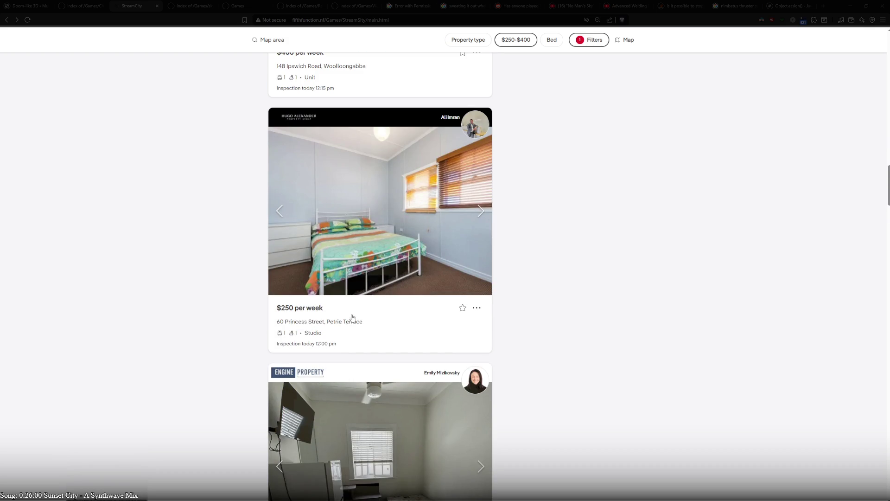
left_click(481, 215)
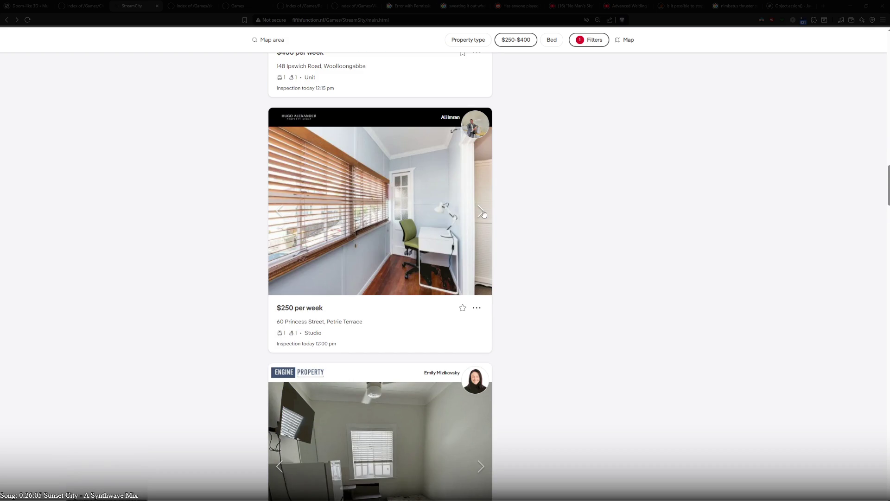
left_click(483, 213)
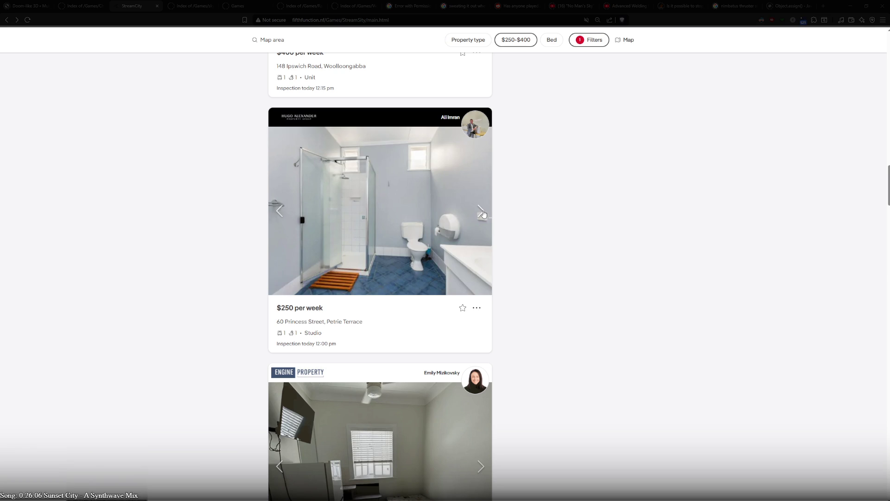
left_click(483, 214)
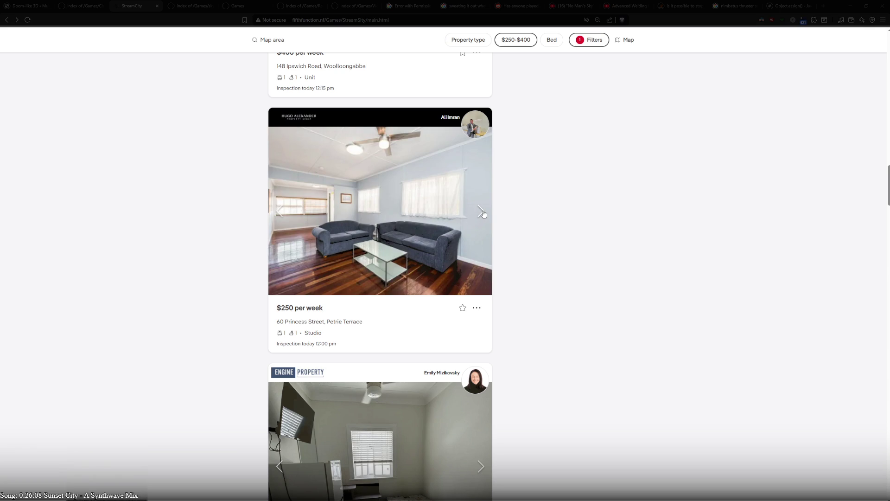
left_click(482, 214)
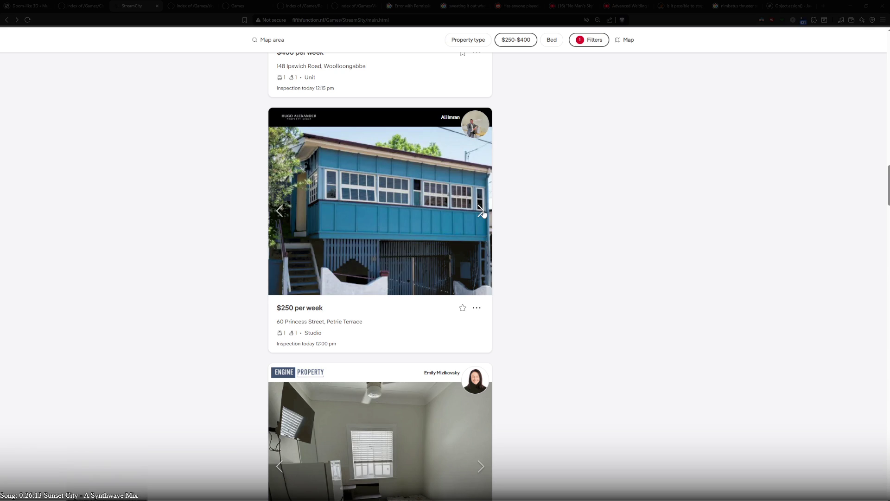
left_click(483, 214)
left_click(482, 214)
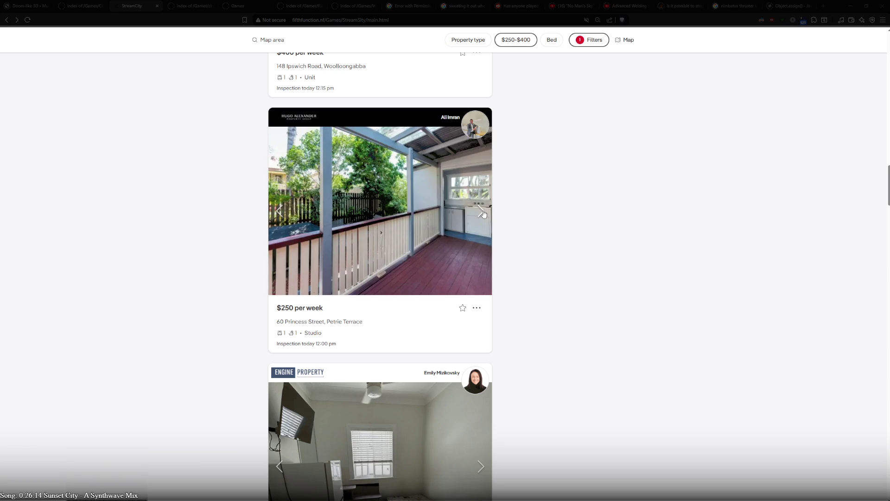
left_click(483, 214)
left_click(483, 214)
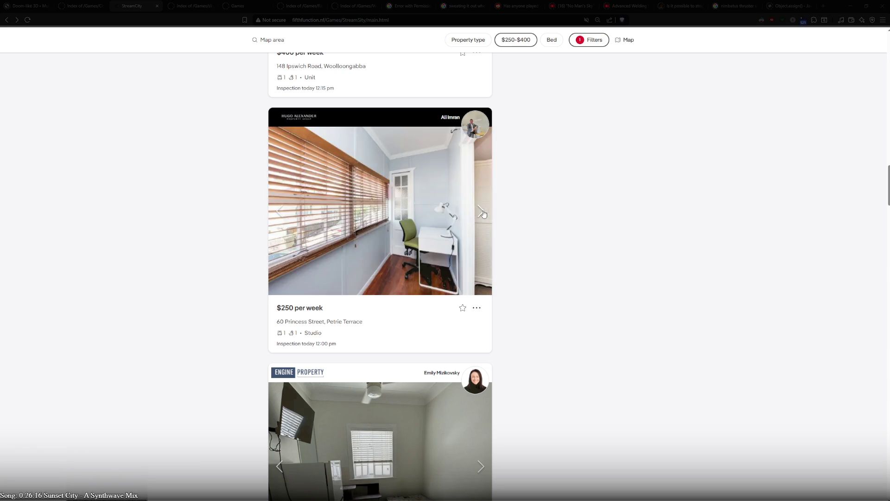
- Cycle the $400 Bowen Hills studio's photos, including location map and exterior, back to the start
scroll(137, 320, "down", 7)
scroll(166, 286, "down", 7)
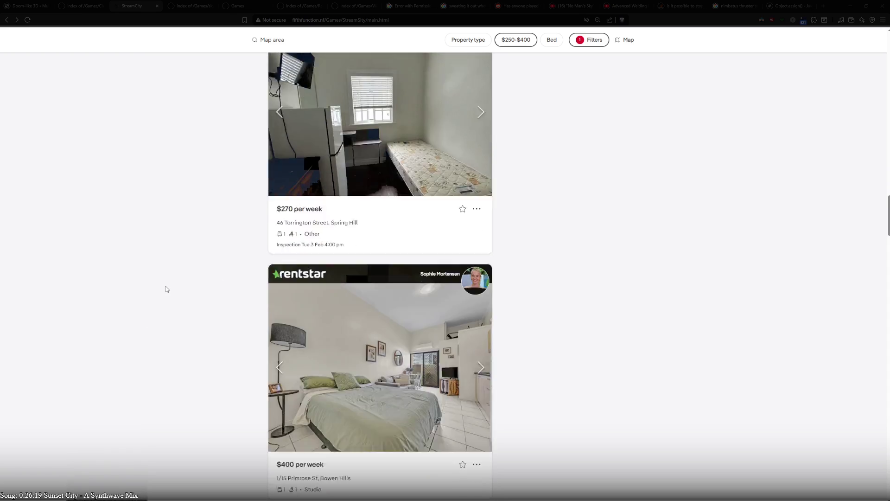
scroll(165, 289, "up", 3)
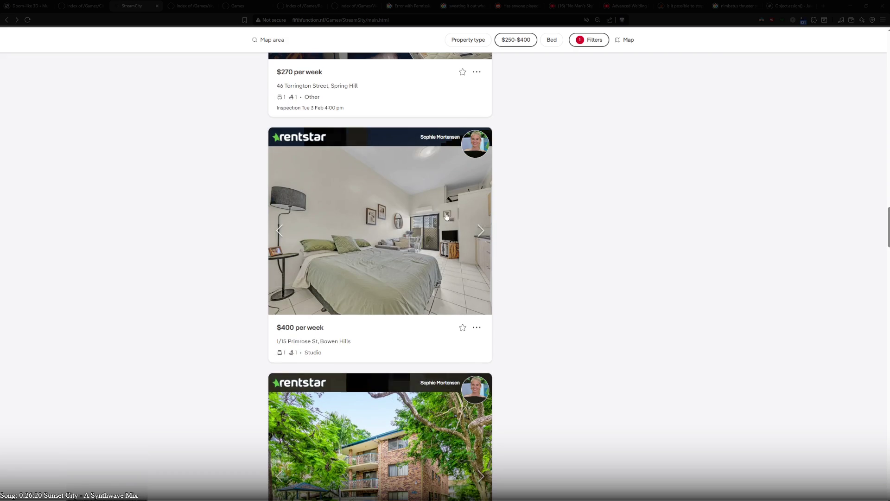
left_click(481, 232)
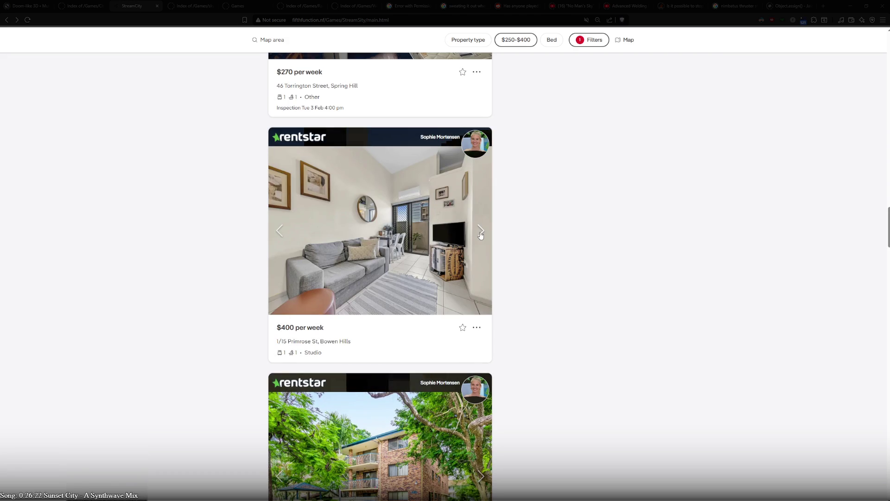
left_click(481, 232)
left_click(481, 232)
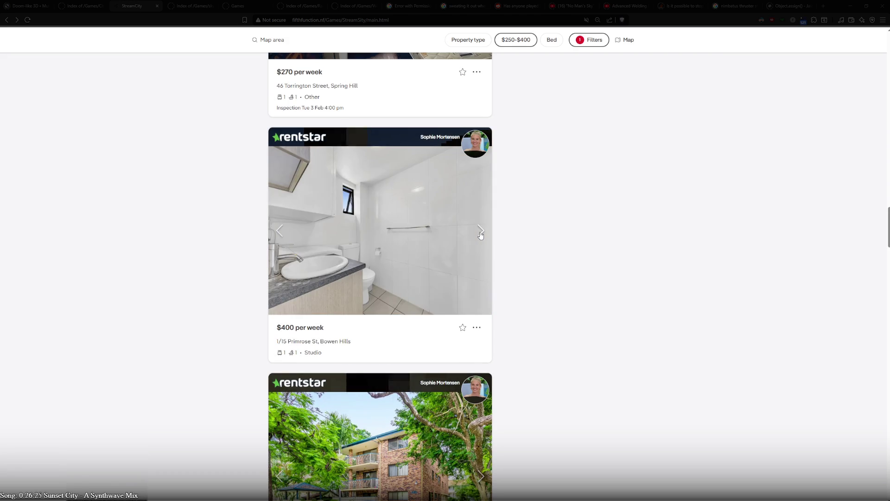
left_click(481, 232)
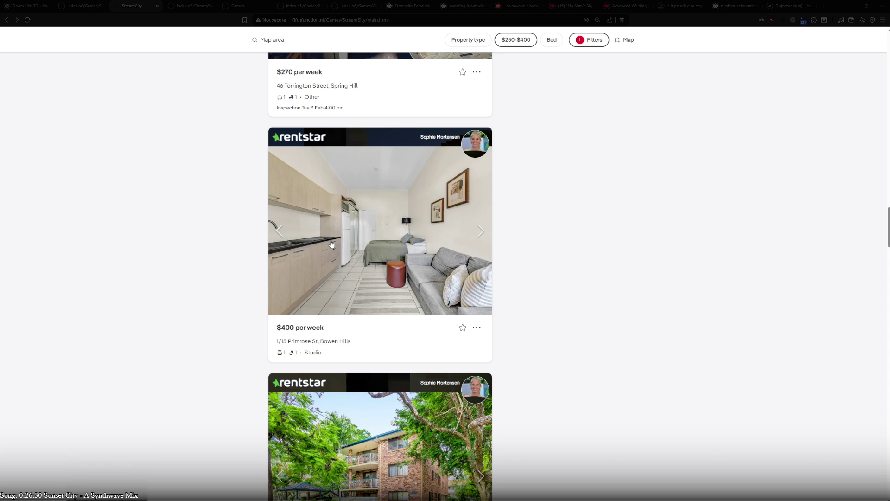
left_click(488, 236)
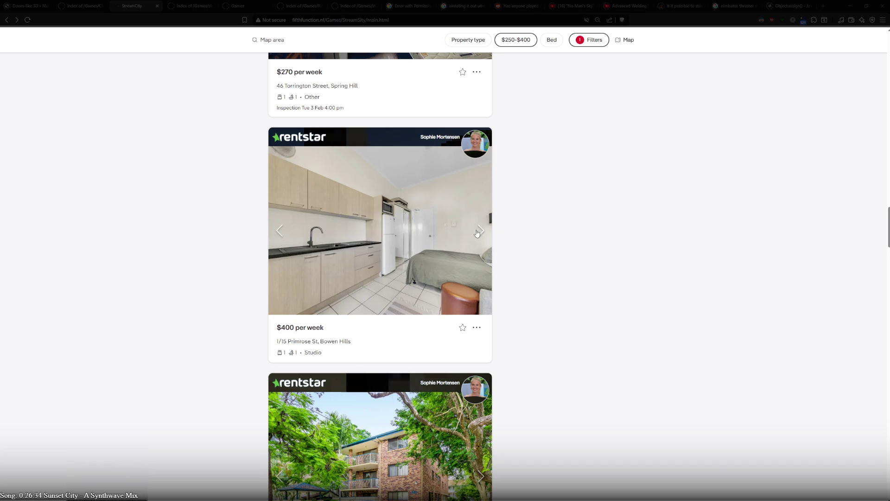
left_click(481, 232)
left_click(480, 232)
left_click(481, 233)
left_click(480, 233)
left_click(480, 233)
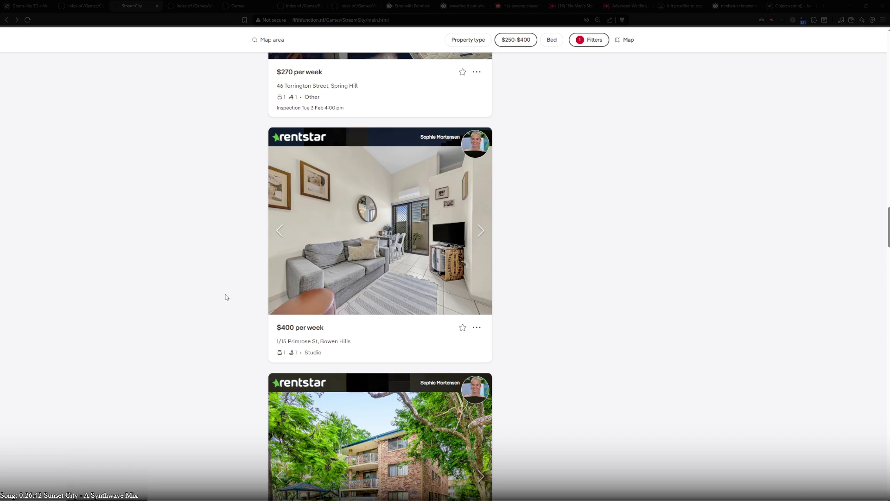
- Step through the $360 St Lucia unit's kitchen, bedroom, bathroom and balcony photos back to the start
scroll(227, 297, "down", 5)
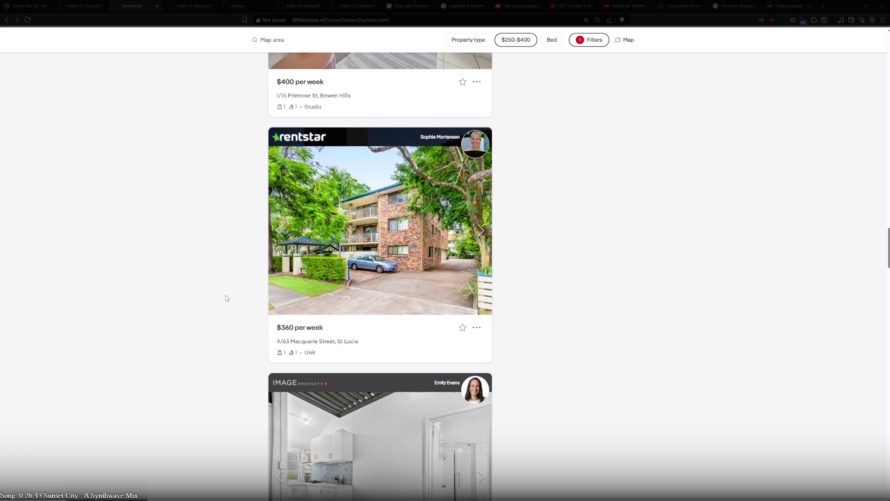
left_click(481, 241)
left_click(481, 241)
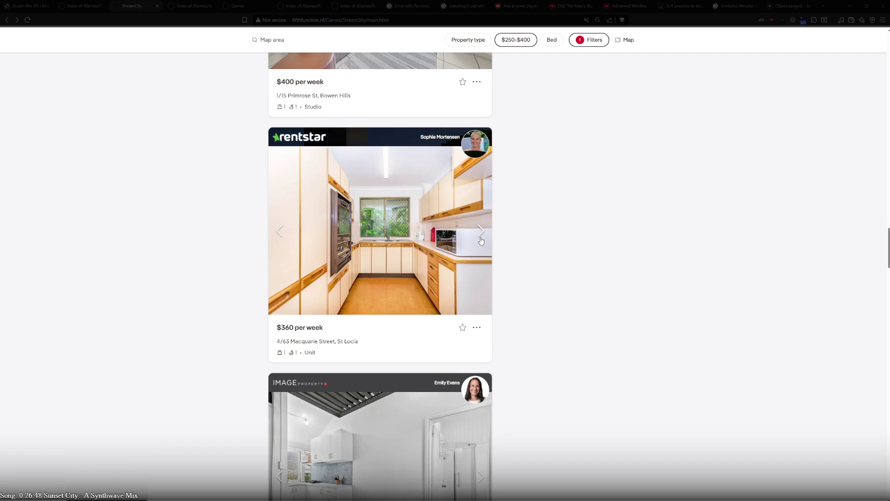
left_click(481, 241)
left_click(480, 241)
left_click(481, 241)
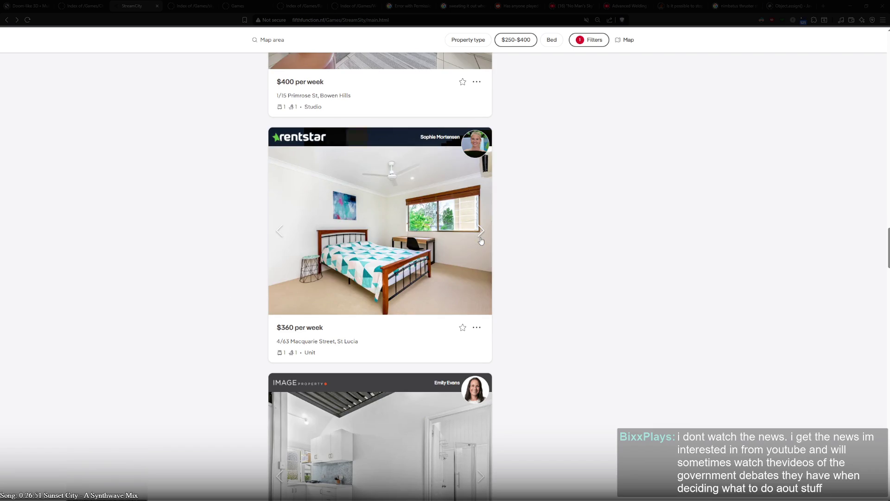
left_click(480, 240)
left_click(481, 241)
left_click(481, 240)
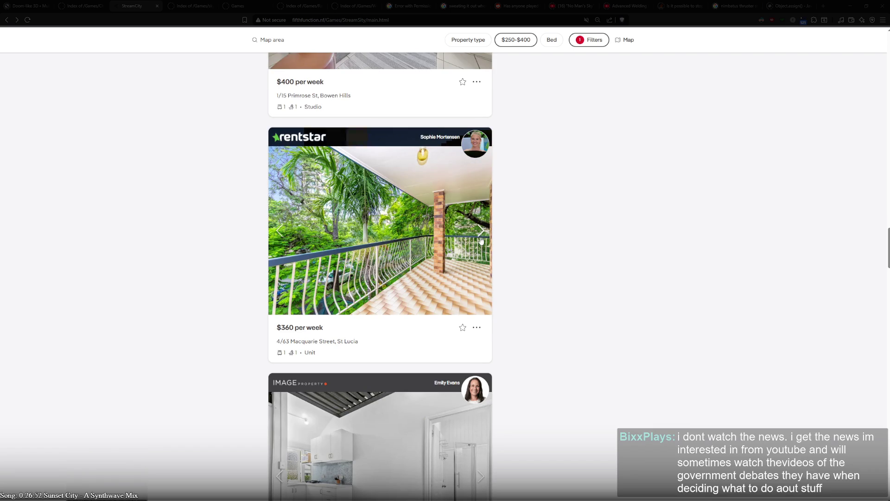
left_click(481, 240)
left_click(481, 241)
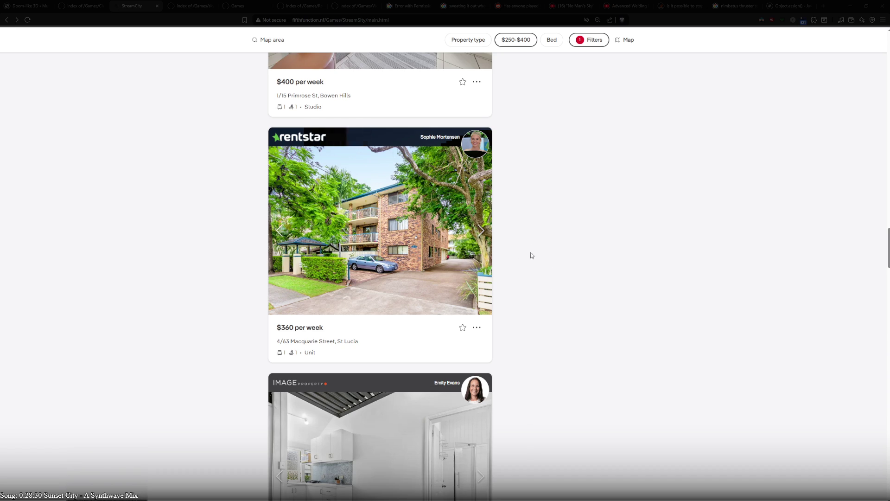
- Go through the $360 St Lucia unit's photos from living room to balcony, wrapping back to the building
scroll(535, 265, "down", 1)
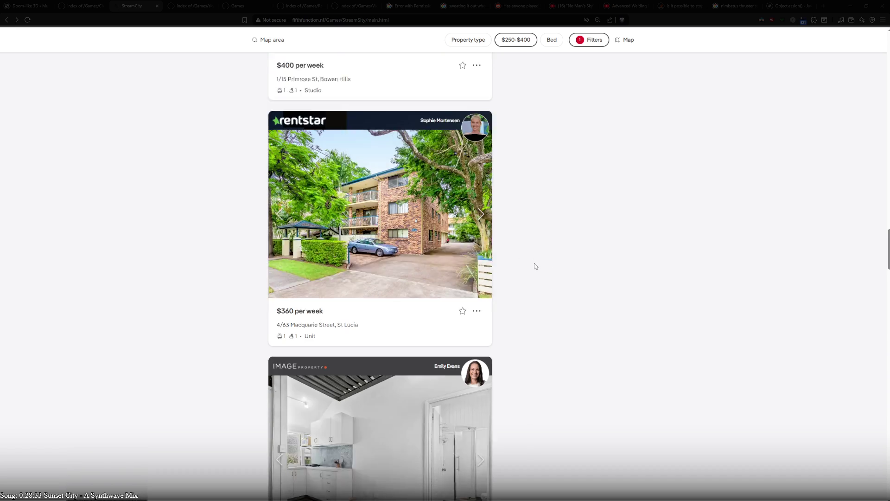
scroll(536, 266, "down", 3)
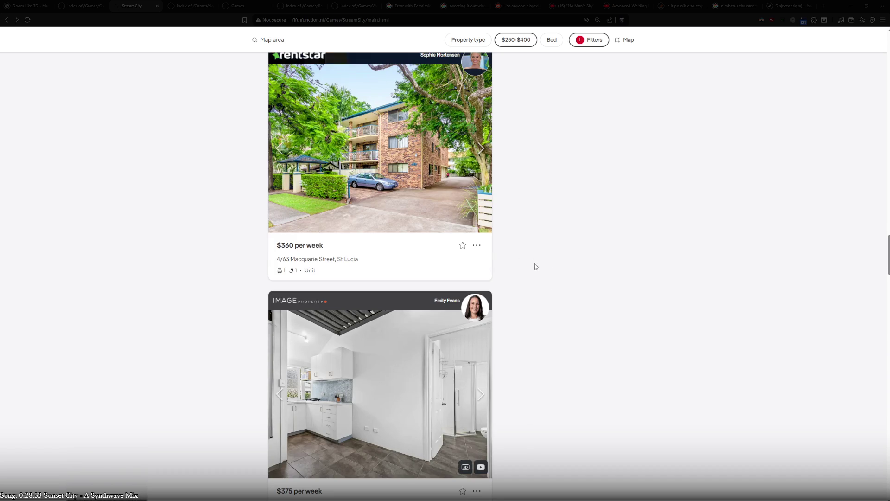
left_click(481, 149)
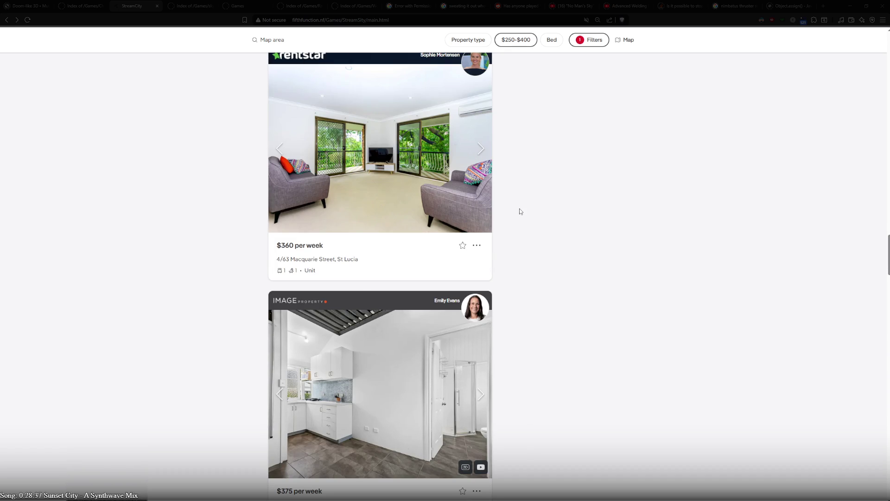
left_click(480, 148)
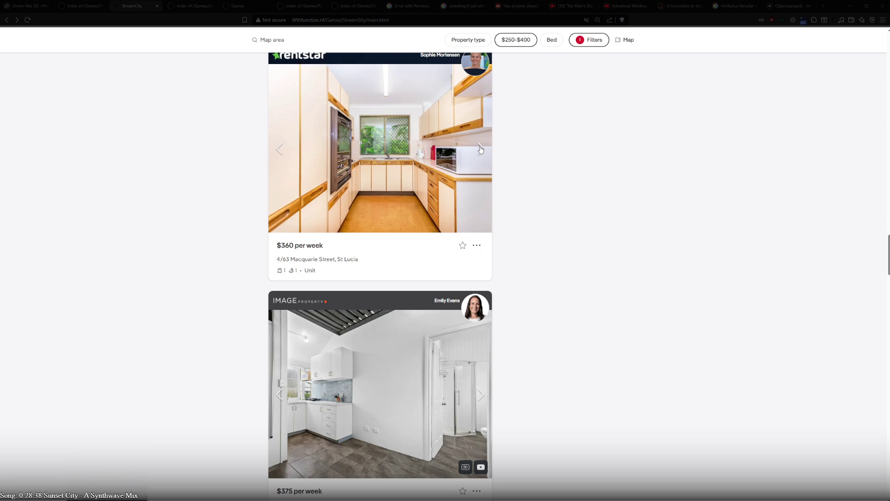
left_click(480, 148)
left_click(481, 149)
left_click(481, 149)
left_click(481, 148)
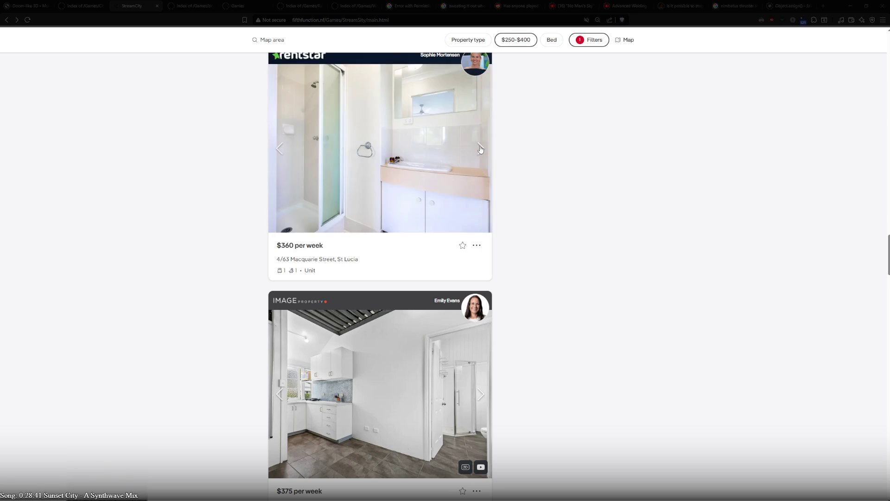
left_click(480, 148)
left_click(480, 148)
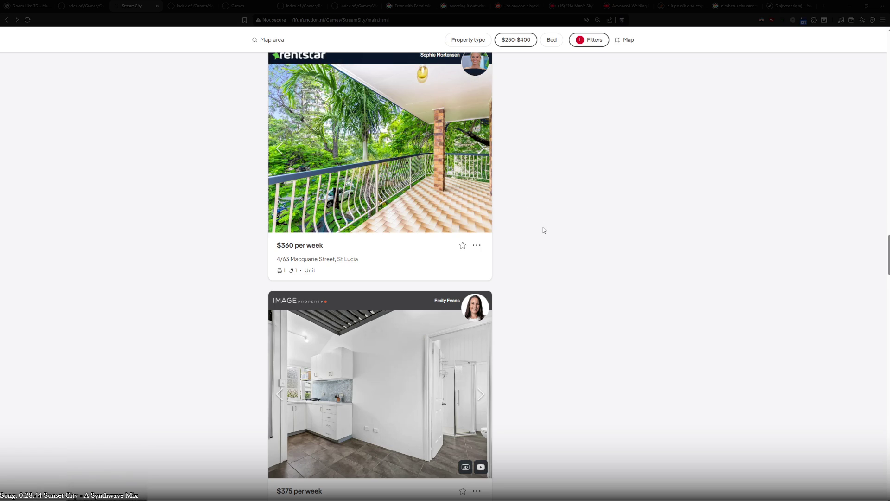
left_click(482, 149)
left_click(482, 150)
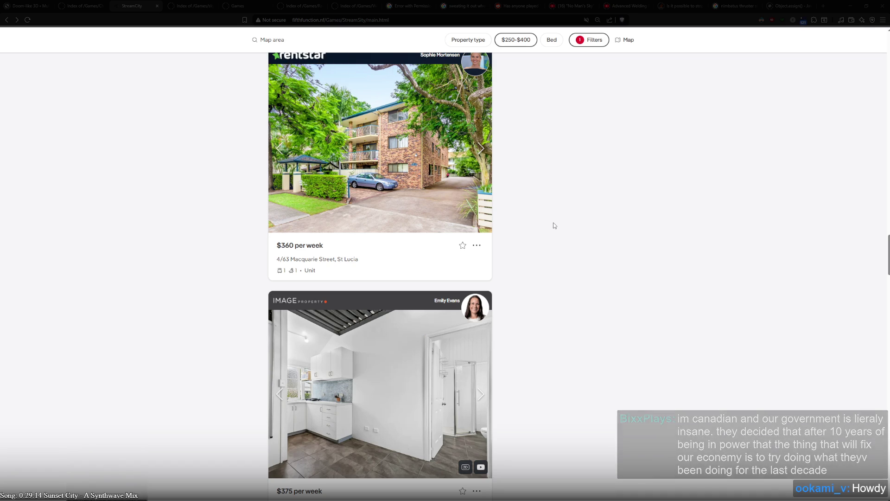
- Browse the $375 Highgate Hill studio's photos, including bathroom and loft, round to the kitchen
scroll(574, 271, "down", 2)
scroll(573, 271, "down", 3)
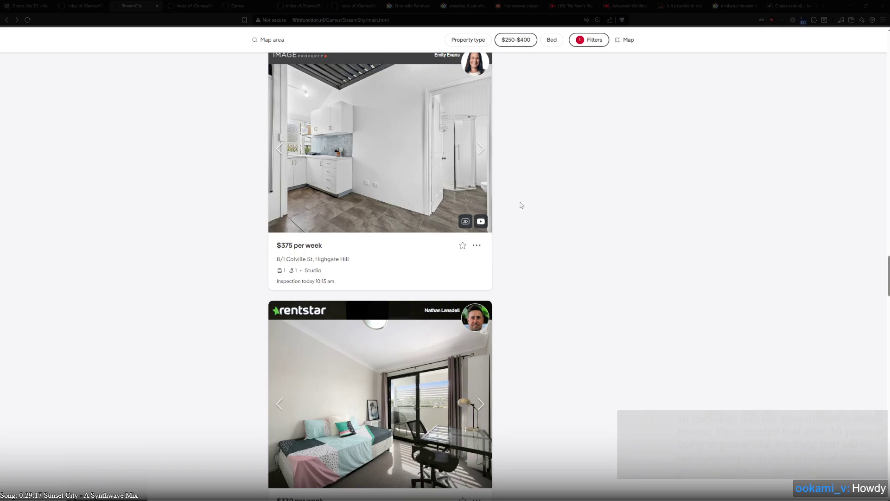
left_click(482, 151)
left_click(483, 150)
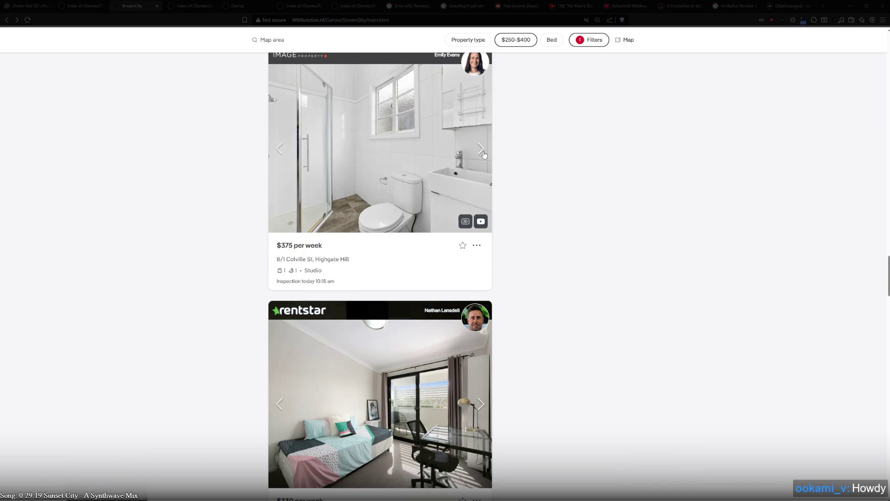
left_click(283, 151)
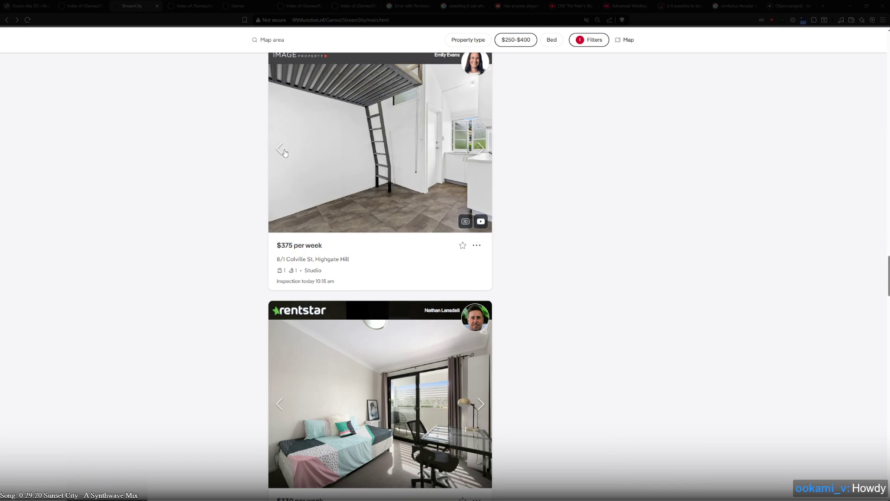
left_click(482, 150)
left_click(481, 153)
left_click(481, 156)
left_click(482, 158)
scroll(519, 188, "down", 5)
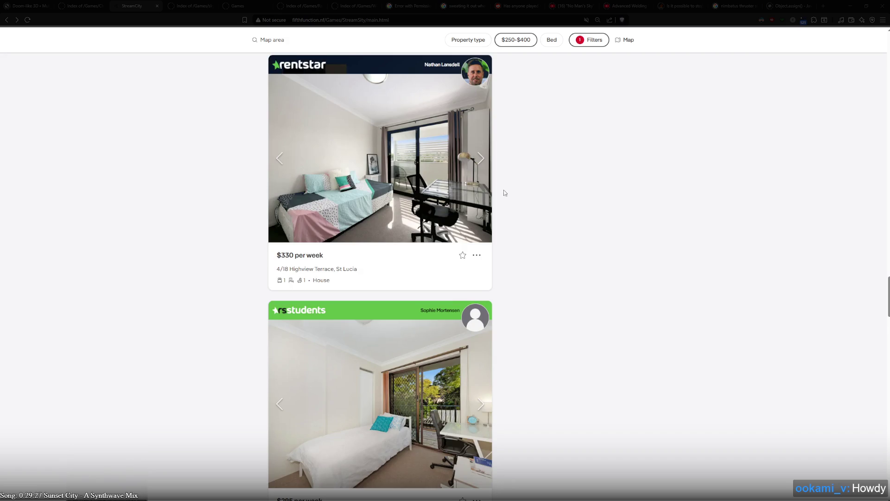
- Browse the 10B Dover Street studio's photos from the kitchen through to the outdoor shot
scroll(500, 177, "down", 10)
scroll(508, 211, "up", 1)
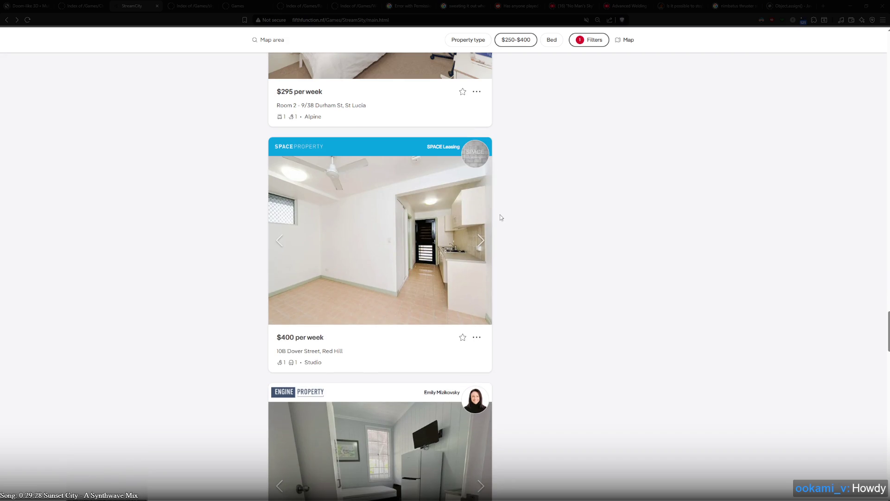
left_click(481, 251)
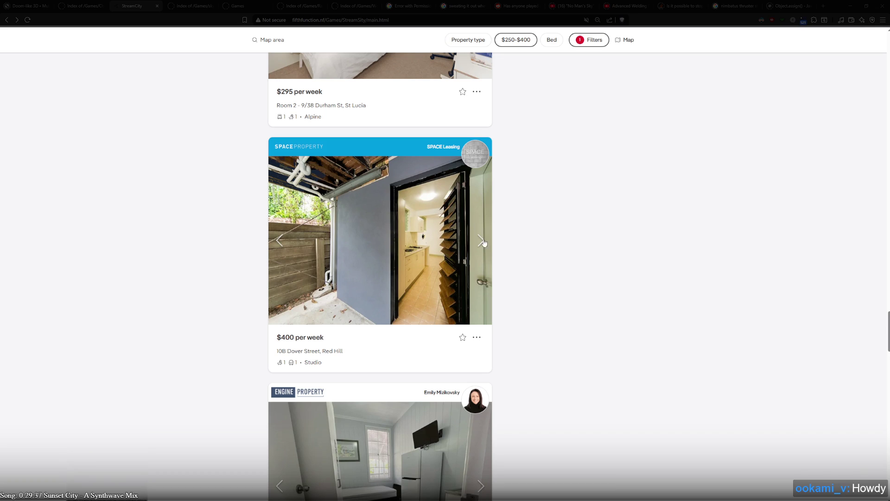
left_click(486, 246)
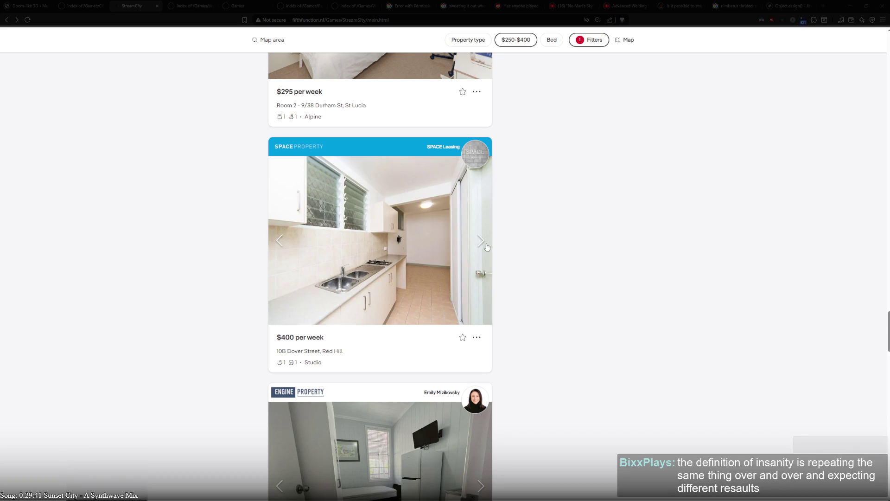
left_click(482, 244)
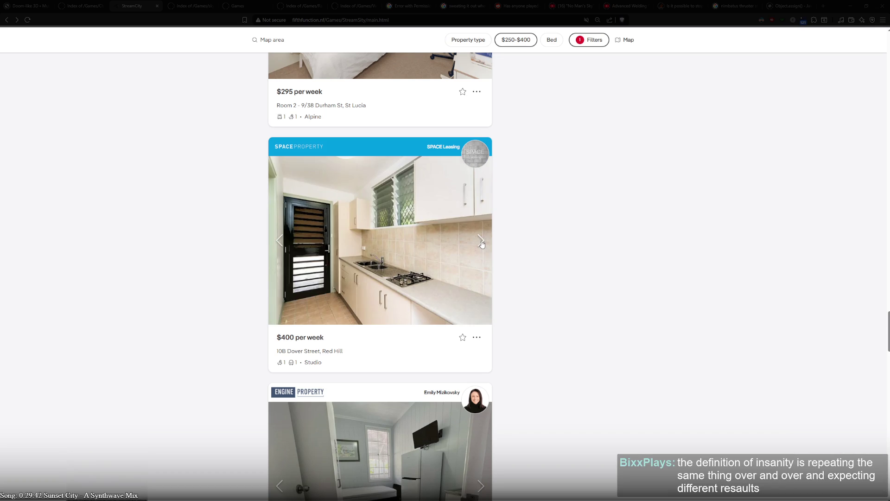
left_click(482, 244)
left_click(482, 244)
left_click(482, 244)
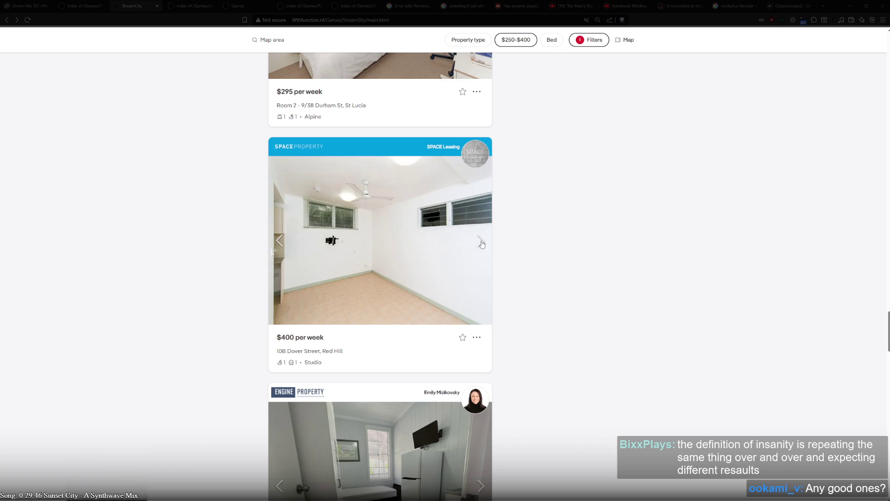
left_click(482, 244)
- View the $280 Spring Hill listing's kitchen and laundry photos, then scroll further down the results
scroll(522, 260, "down", 5)
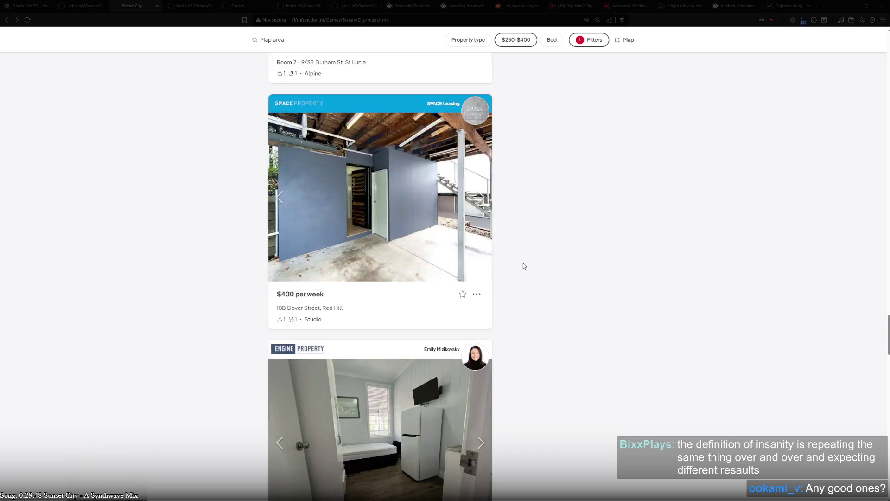
left_click(481, 242)
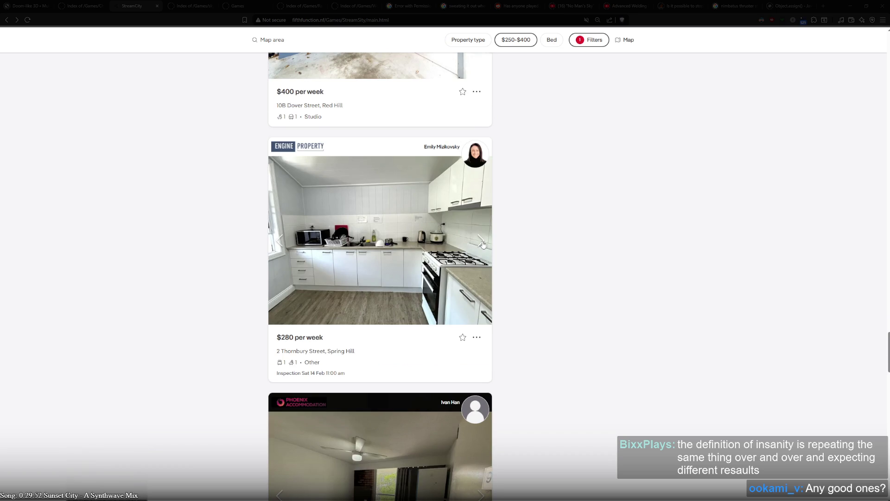
left_click(483, 243)
left_click(482, 243)
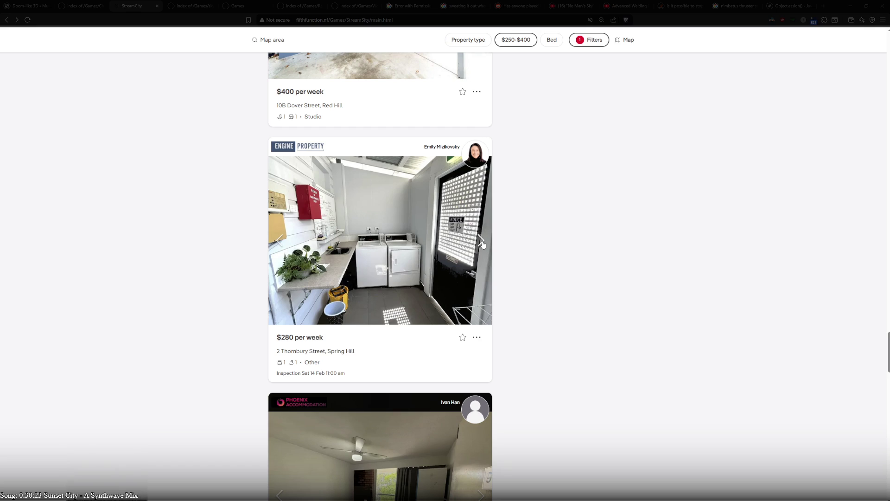
scroll(541, 289, "down", 1)
scroll(541, 289, "down", 6)
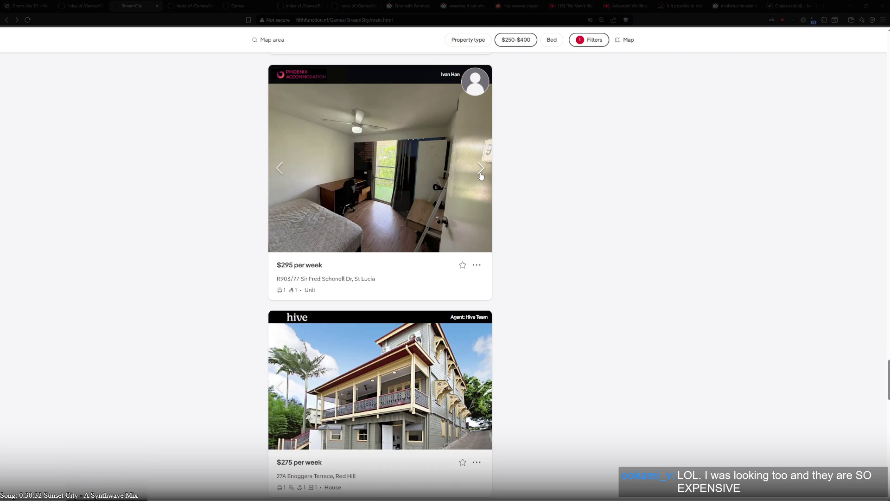
- Advance through the $295 St Lucia unit's photos
left_click(481, 176)
left_click(481, 168)
left_click(481, 167)
left_click(480, 168)
left_click(481, 168)
- Cycle the 2/A Enoggera Terrace, Red Hill photos all the way round to the exterior
scroll(509, 225, "down", 3)
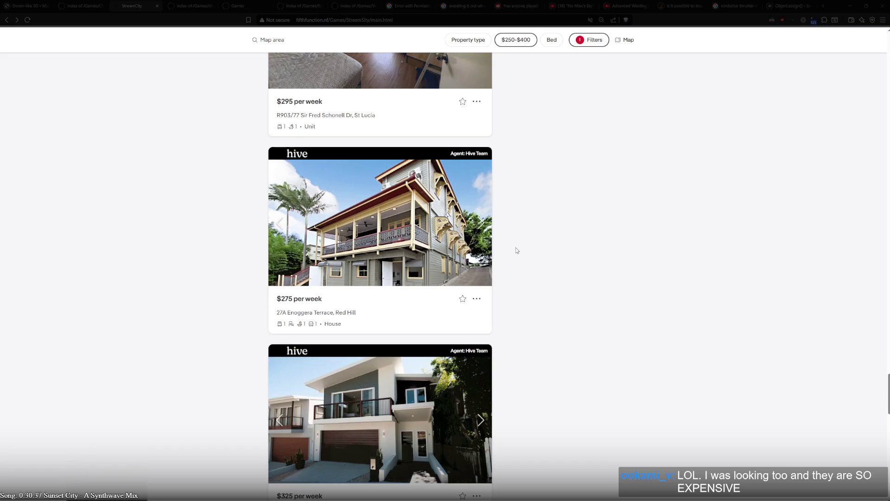
left_click(483, 226)
left_click(484, 225)
left_click(484, 226)
left_click(484, 226)
left_click(483, 225)
left_click(483, 226)
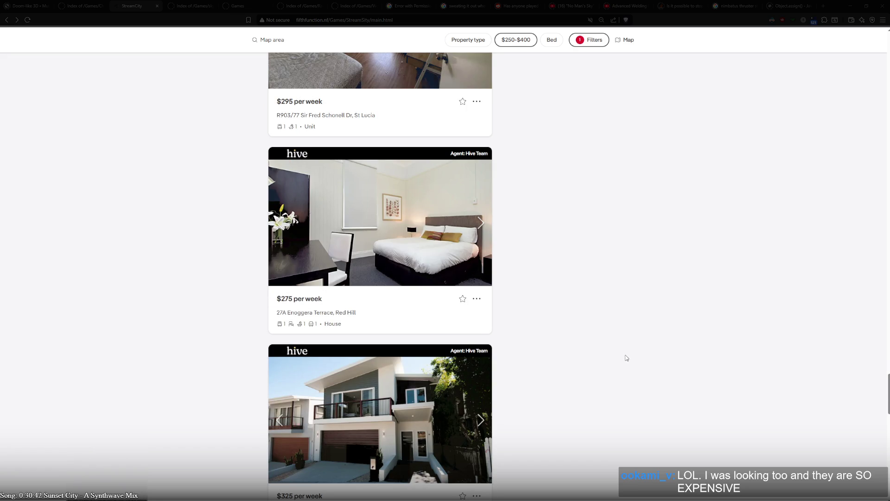
left_click(482, 226)
left_click(482, 226)
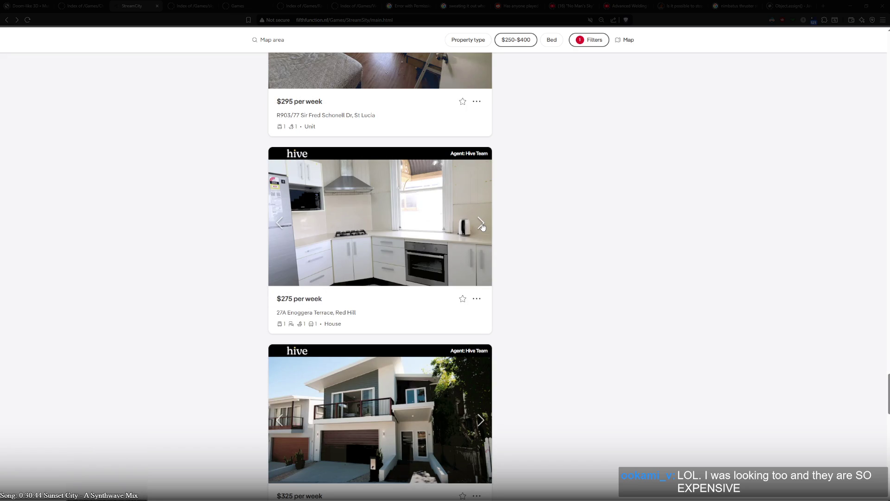
left_click(482, 226)
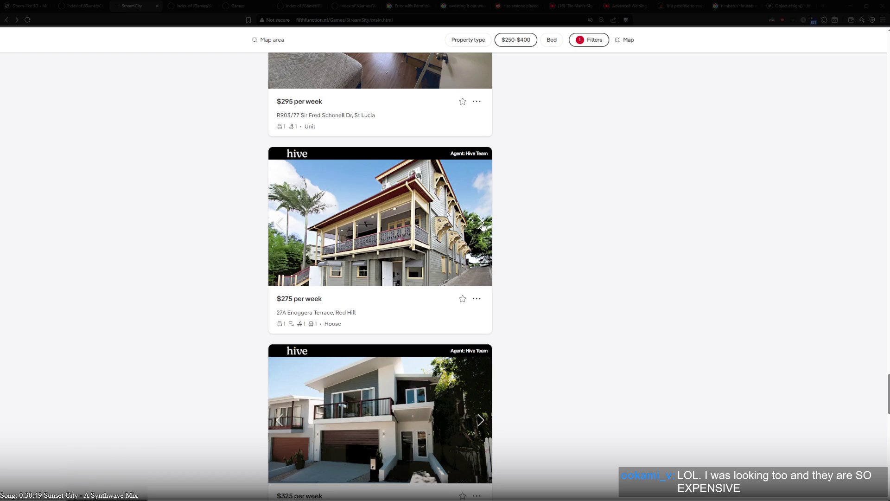
- Step through the Red Hill photos again and scroll on to the Kelvin Grove and Spring Hill listings
left_click(483, 226)
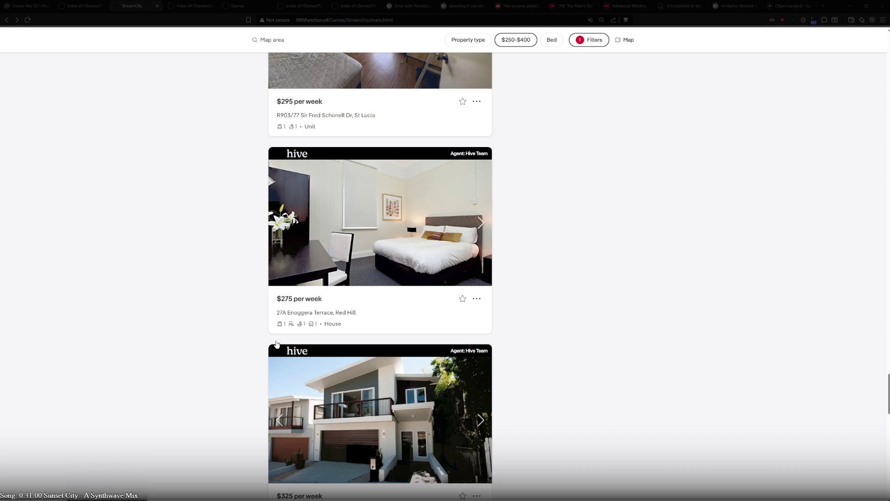
left_click(483, 218)
left_click(483, 222)
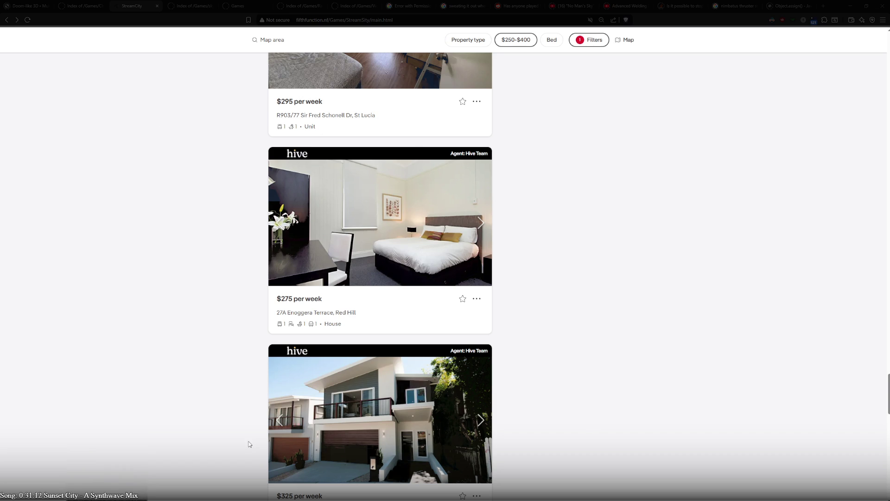
scroll(249, 445, "down", 5)
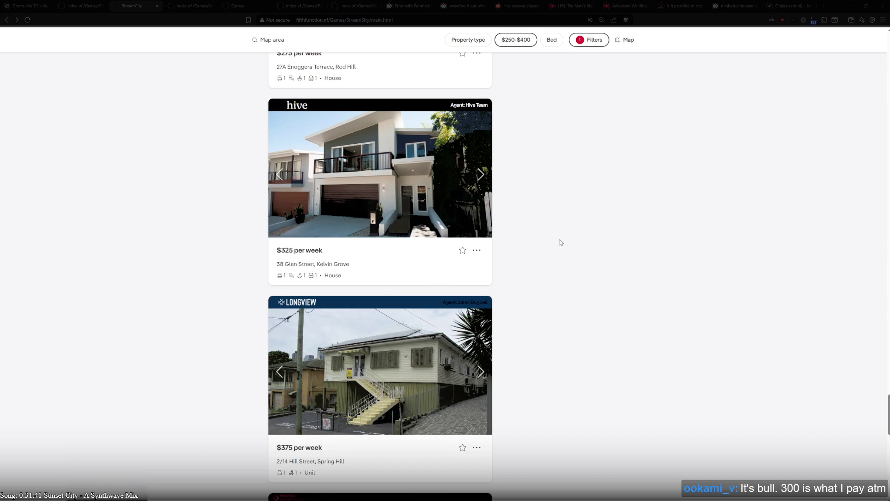
- Step through the 2/14 Hill Street, Spring Hill unit's photos
scroll(547, 315, "down", 2)
scroll(589, 354, "down", 2)
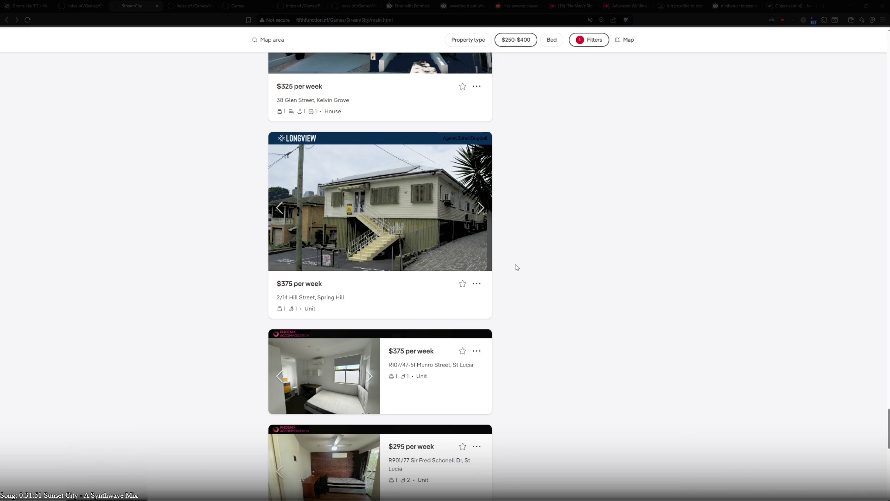
left_click(480, 208)
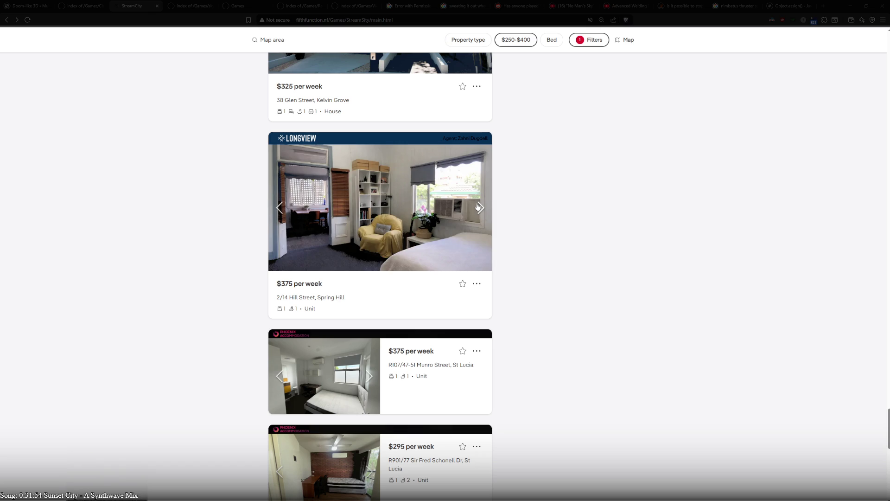
left_click(479, 207)
left_click(478, 207)
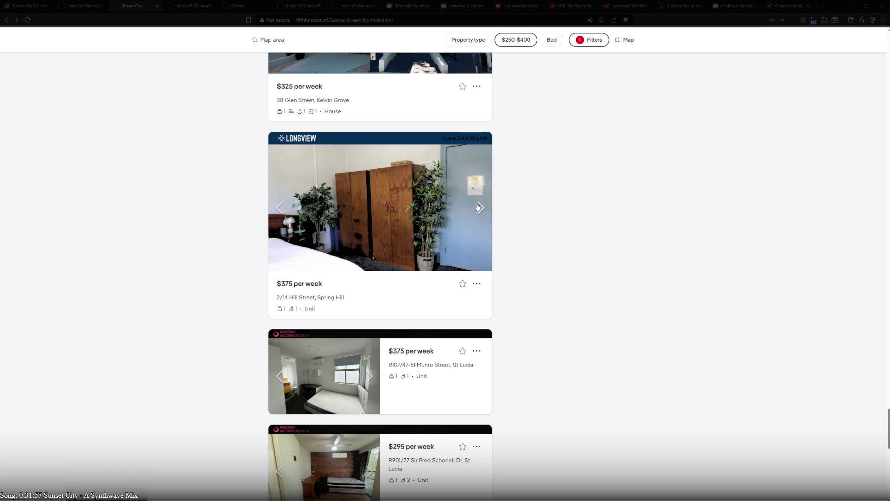
left_click(479, 207)
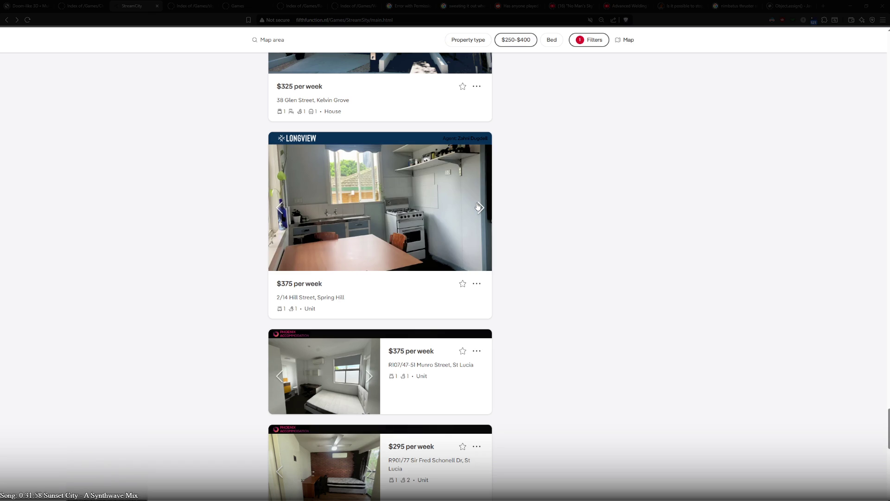
left_click(479, 207)
- Advance the Munro Street, St Lucia photos to the living room and scroll further down the results
scroll(497, 338, "down", 2)
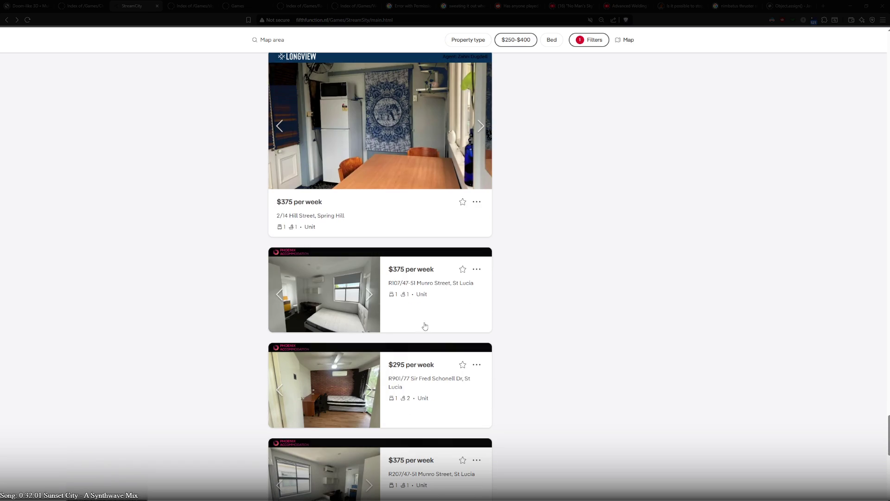
left_click(370, 298)
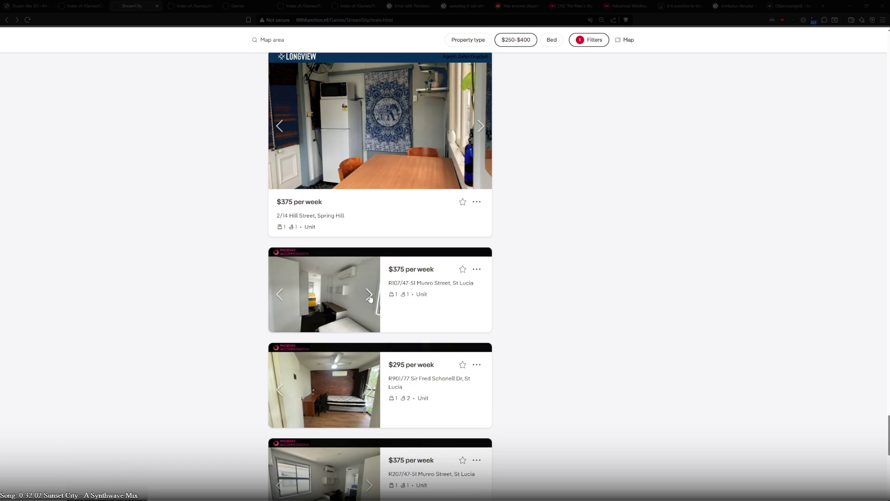
left_click(370, 298)
left_click(371, 298)
left_click(371, 298)
scroll(383, 251, "down", 4)
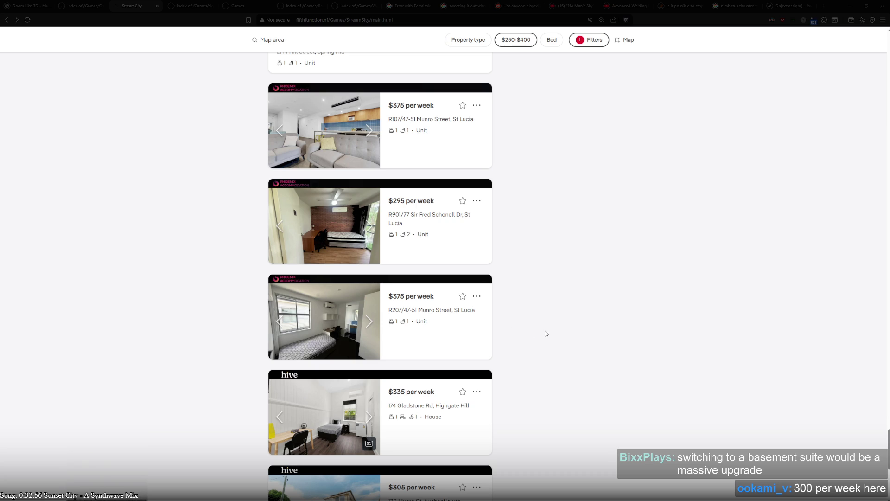
scroll(545, 333, "down", 5)
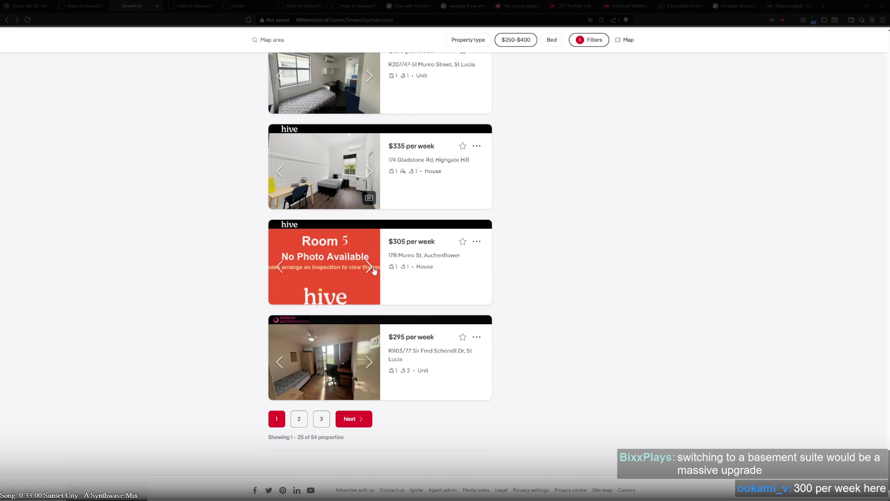
- Move to results page 2 and re-sort by Price (Highest - Lowest)
scroll(400, 277, "down", 2)
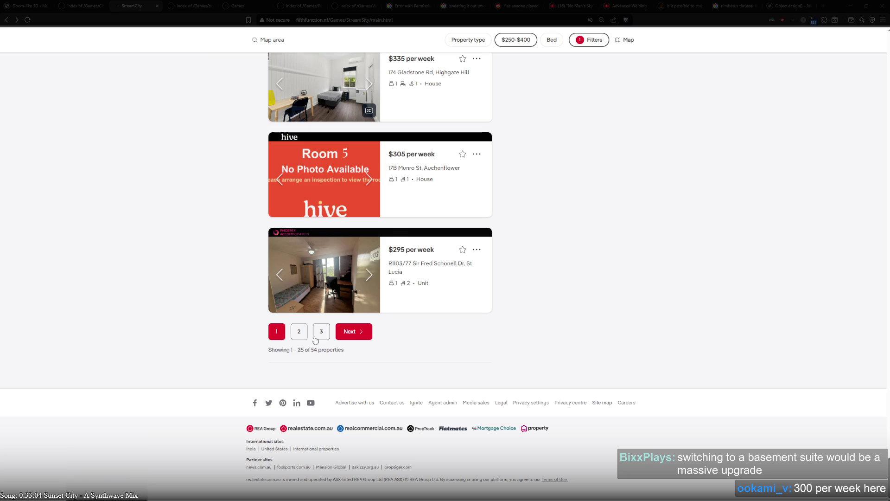
left_click(369, 275)
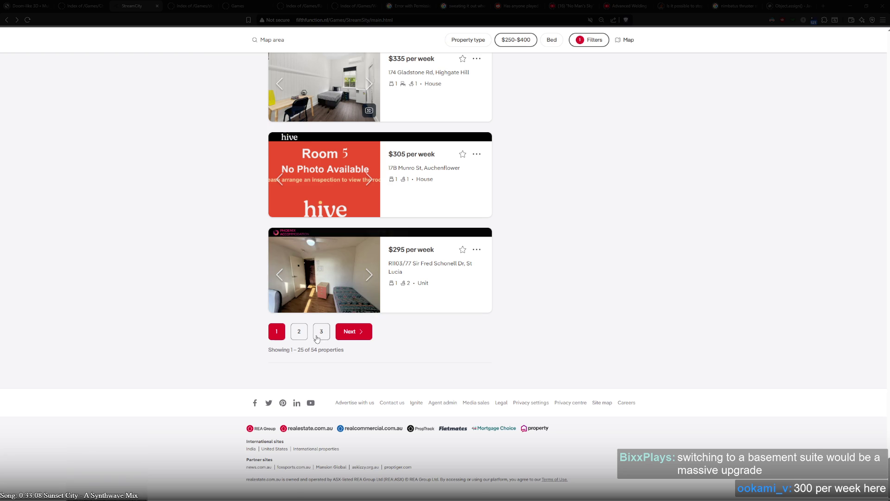
left_click(299, 331)
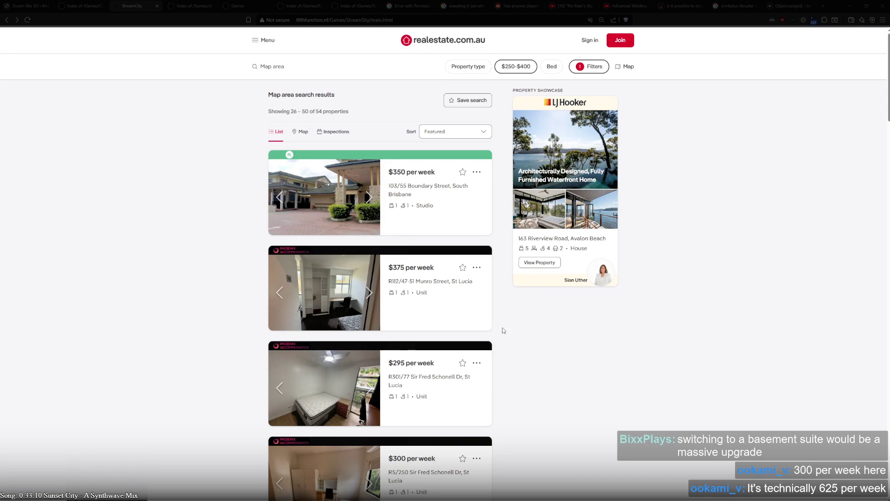
left_click(464, 133)
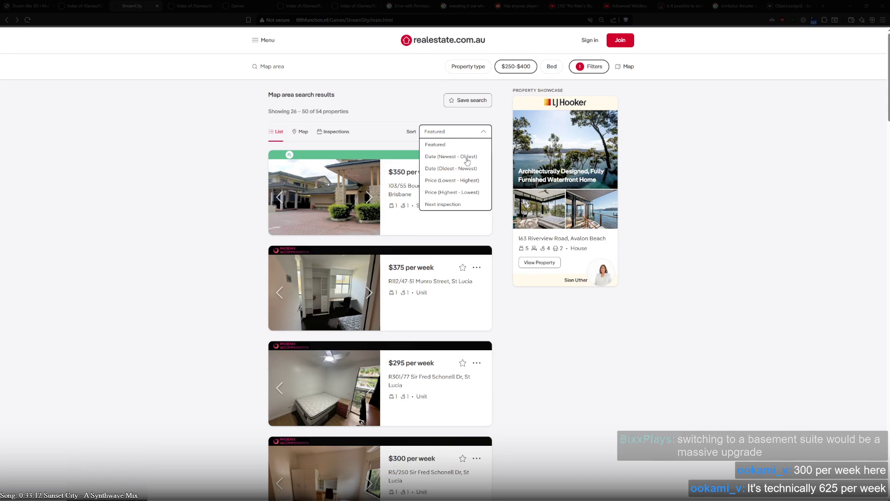
left_click(467, 193)
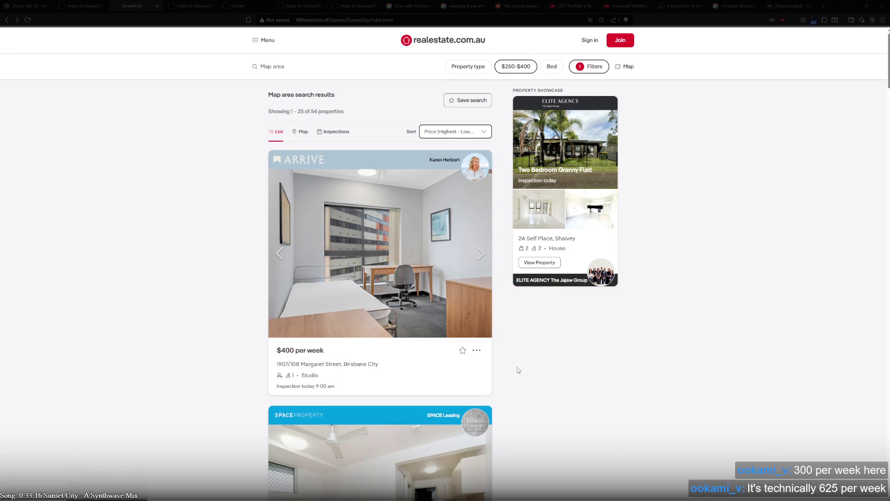
- Browse the 10B Dover Street, Red Hill carousel photos and open its full listing
scroll(518, 354, "down", 2)
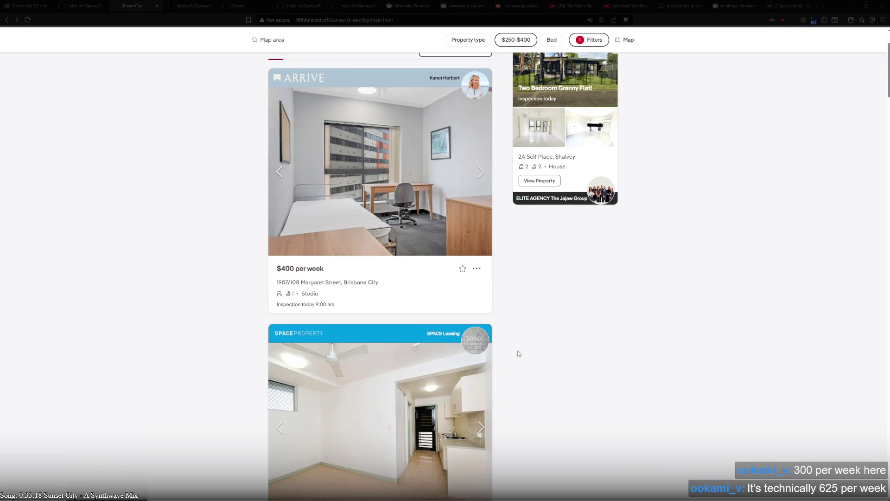
scroll(518, 354, "down", 5)
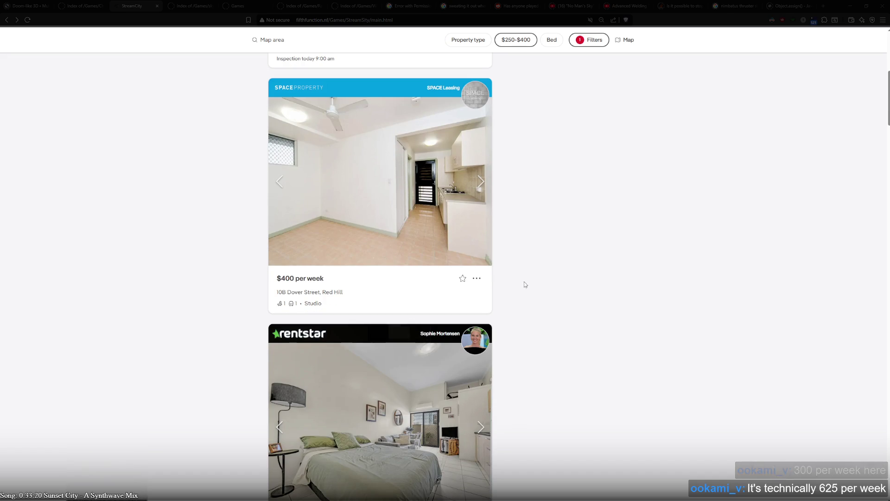
left_click(481, 185)
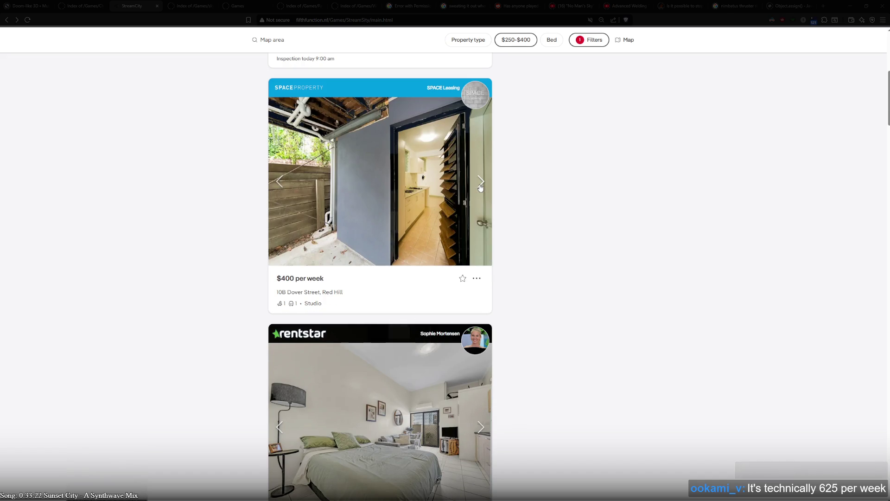
left_click(481, 184)
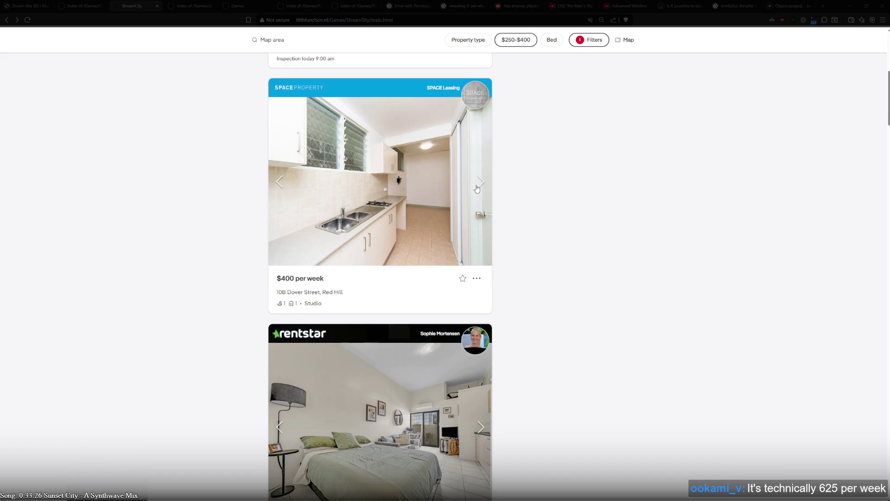
left_click(482, 186)
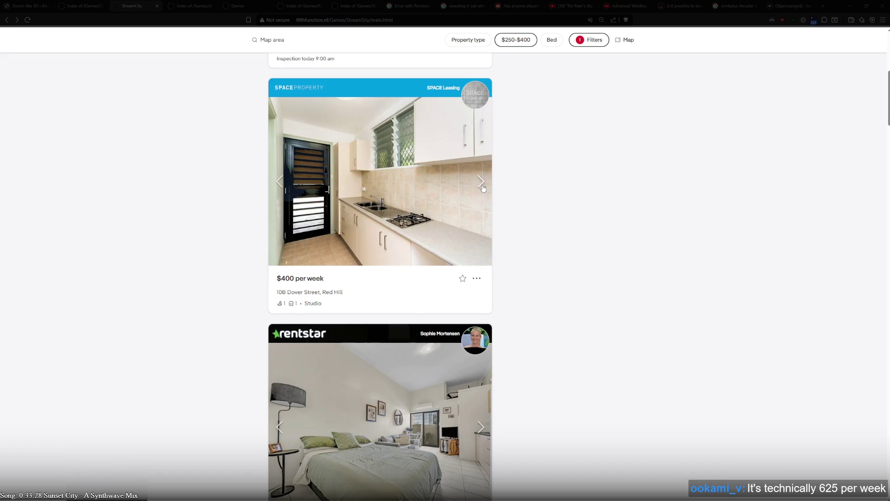
left_click(482, 186)
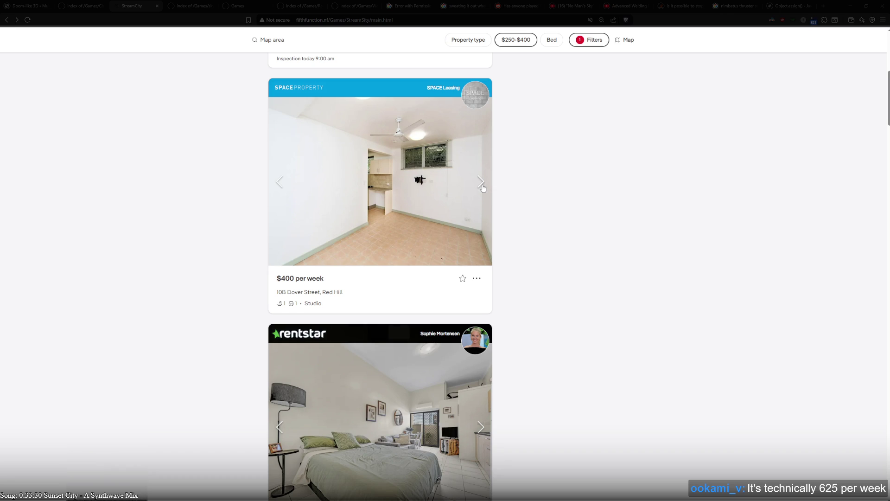
left_click(482, 186)
left_click(482, 186)
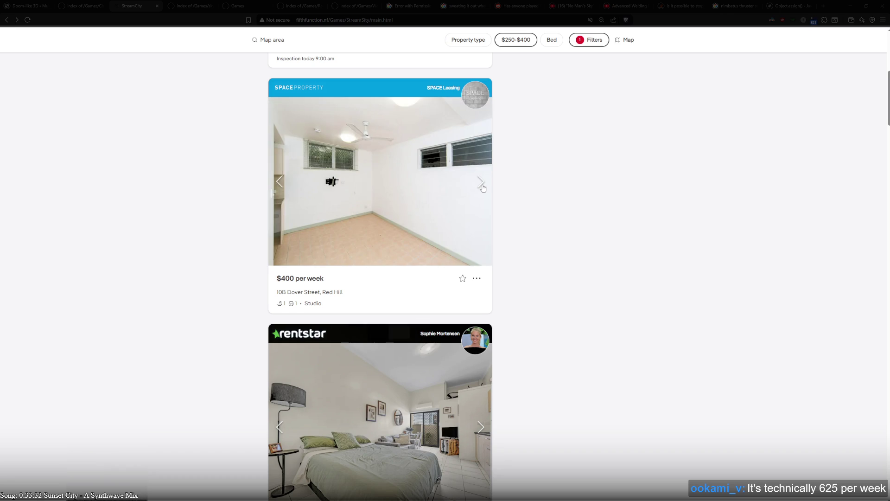
left_click(335, 183)
left_click(135, 7)
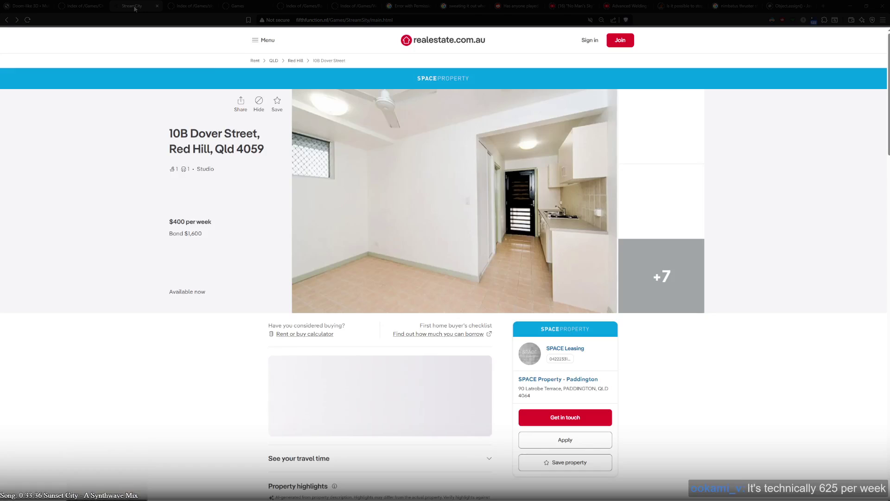
- Page through the 10B Dover Street full-screen gallery, including the under-deck wall and bathroom, then close it
left_click(506, 264)
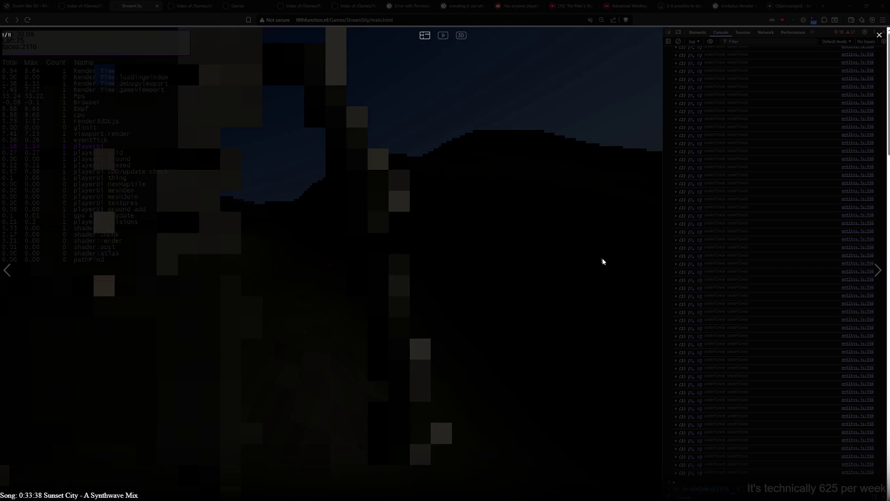
key("Right")
key("Right")
key("Right")
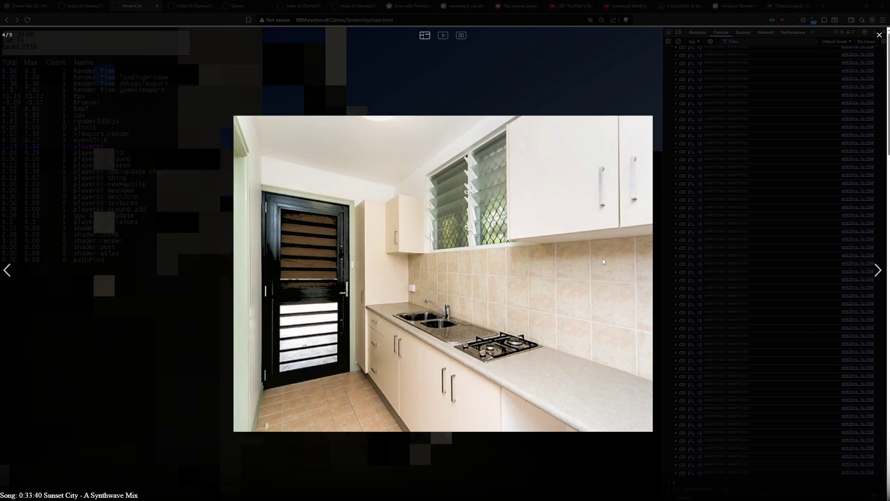
key("Right")
key("Right")
key("Right")
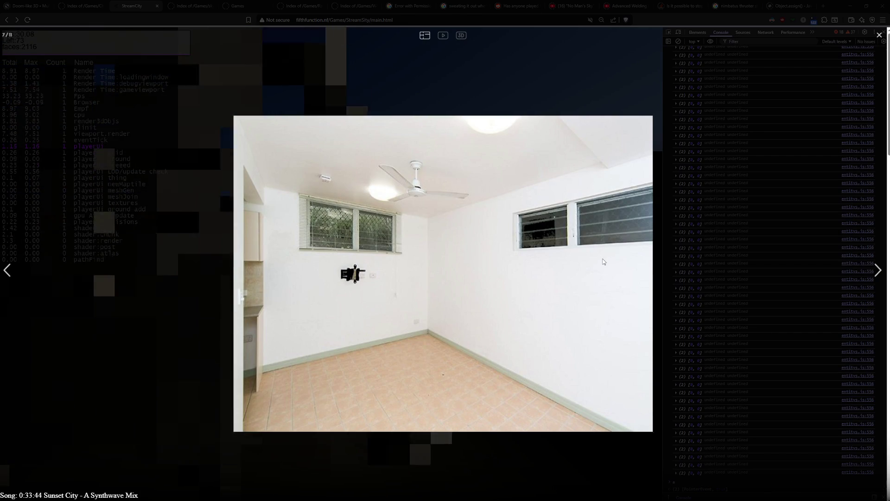
key("Right")
key("Left")
left_click(876, 271)
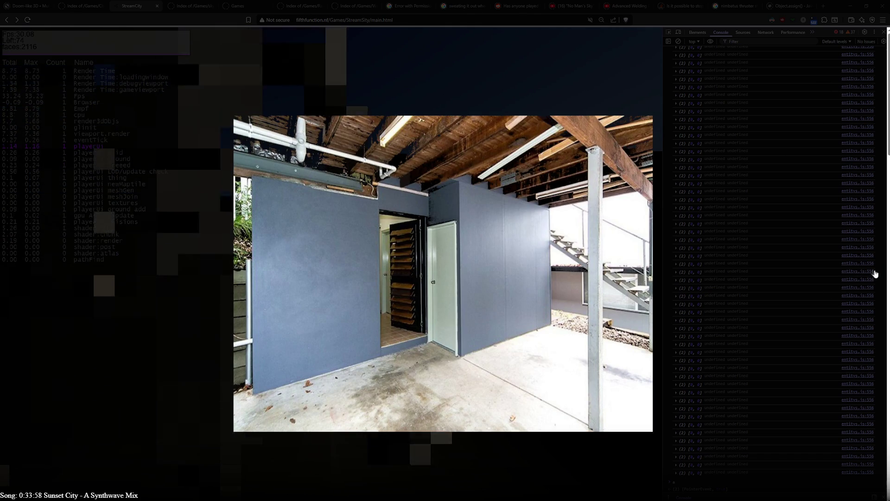
left_click(876, 267)
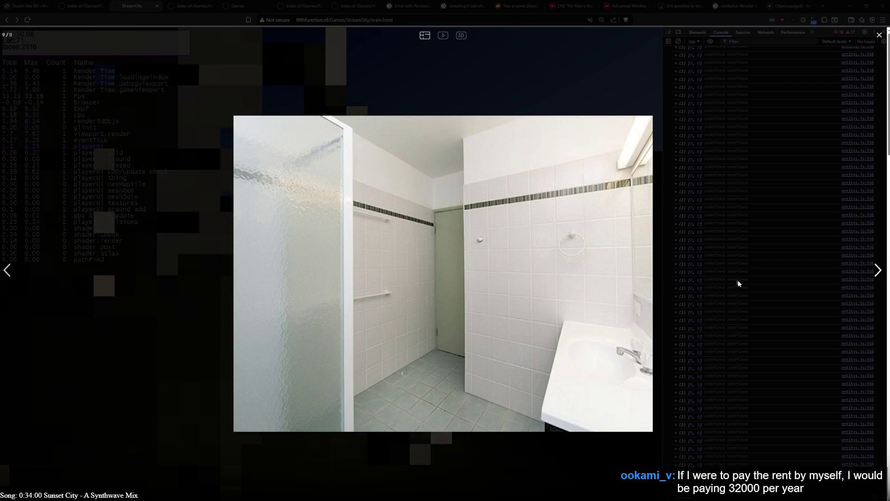
left_click(8, 271)
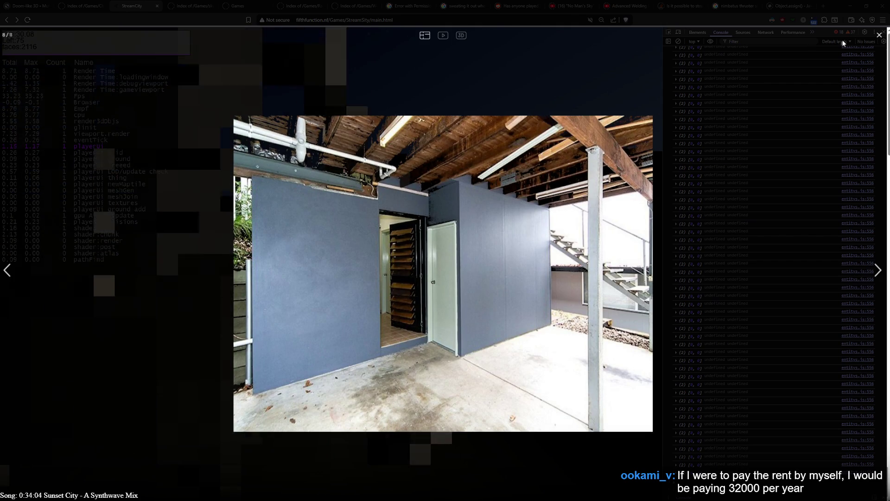
left_click(781, 121)
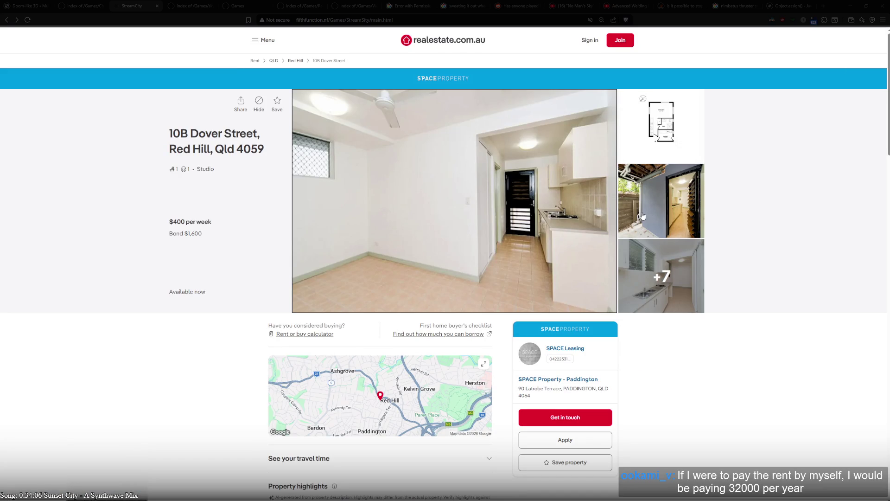
- Scroll down the rental results, advancing the Bowen Hills listing one photo along the way
scroll(671, 369, "down", 3)
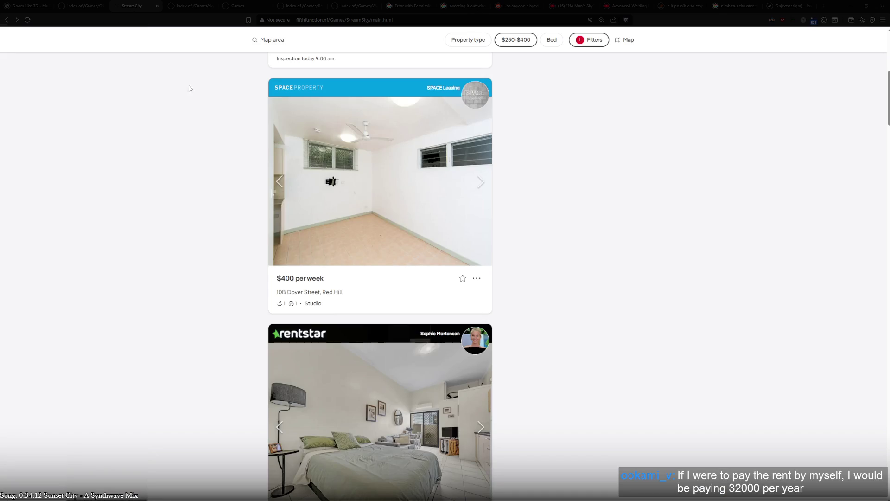
scroll(188, 319, "down", 4)
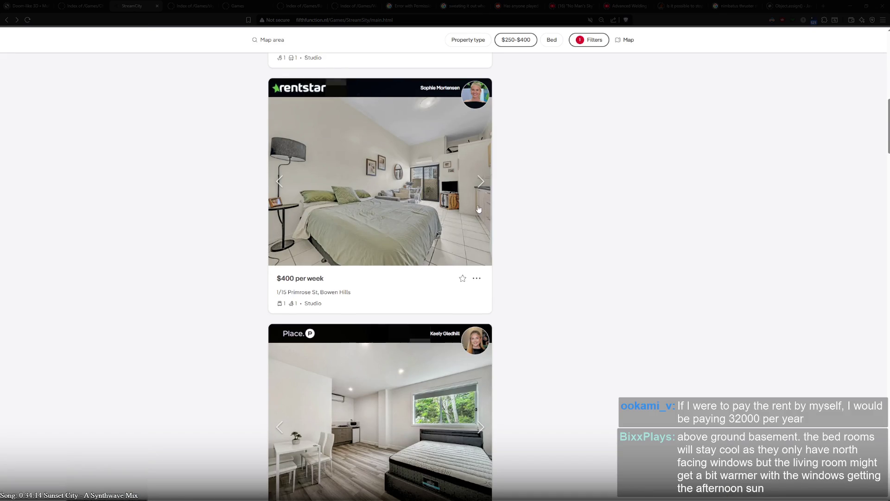
left_click(482, 187)
scroll(522, 248, "down", 4)
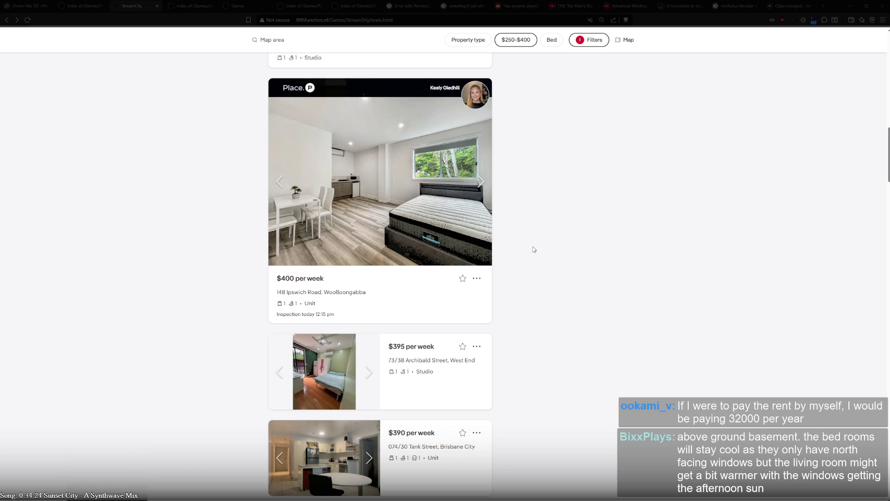
scroll(533, 250, "down", 2)
scroll(533, 249, "down", 2)
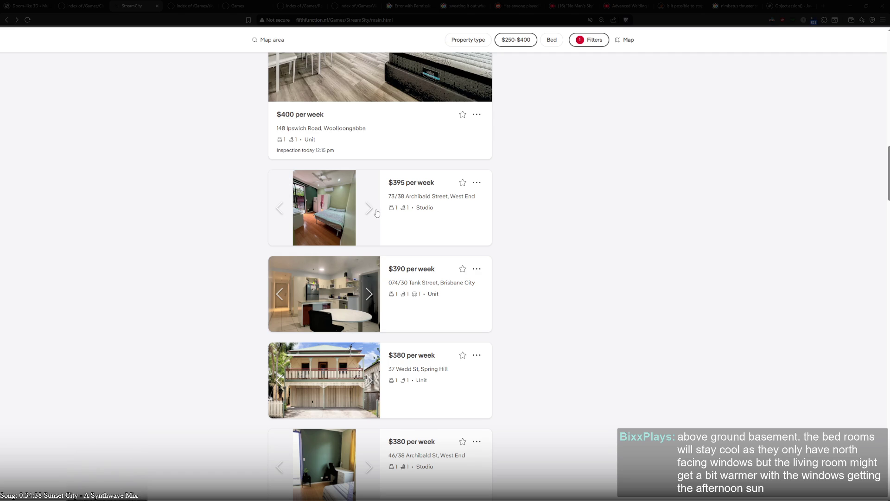
- Cycle the $395 Archibald Street studio's photos through kitchen, bathroom, bedrooms and pool, back to the green-walled bedroom
left_click(369, 209)
left_click(370, 209)
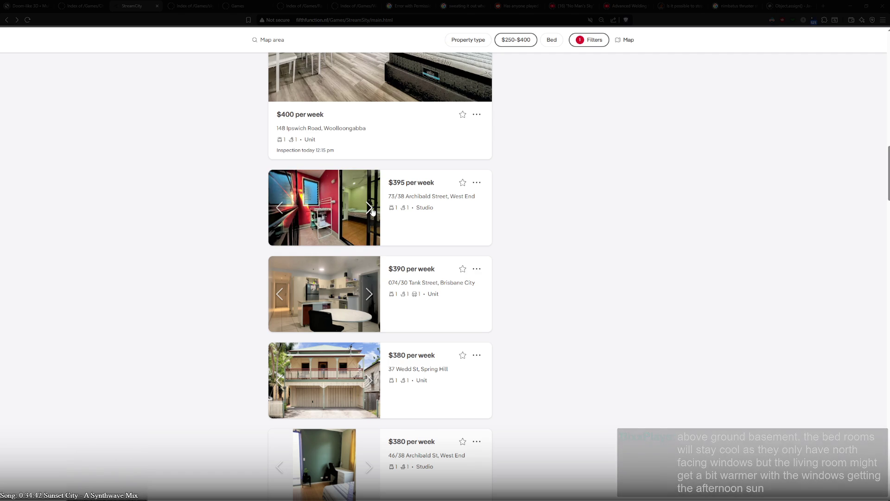
left_click(371, 210)
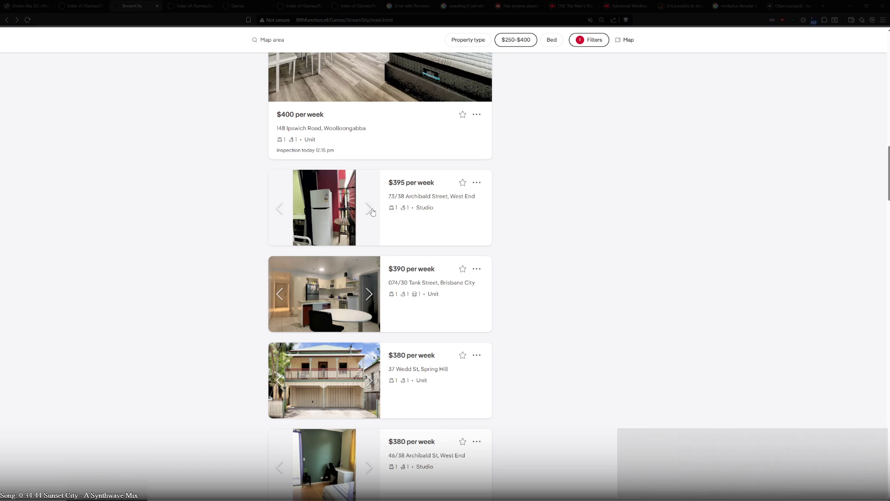
left_click(372, 212)
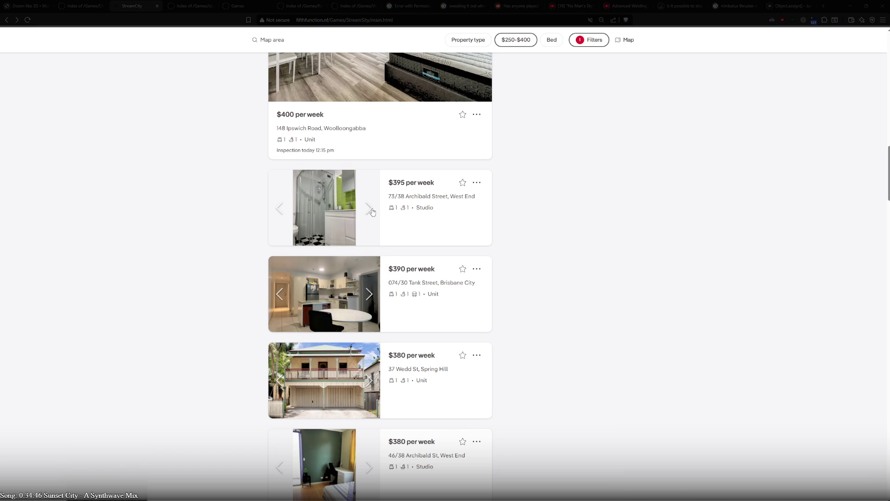
left_click(372, 212)
left_click(372, 212)
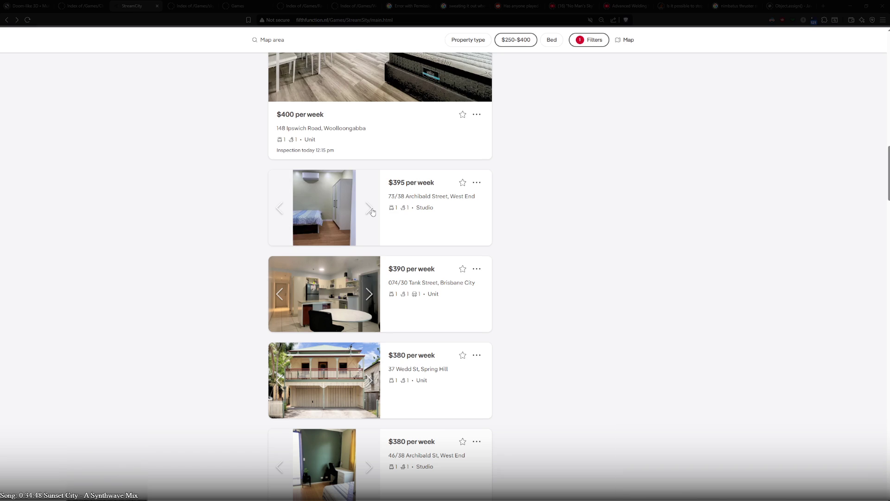
left_click(372, 212)
left_click(372, 212)
left_click(372, 211)
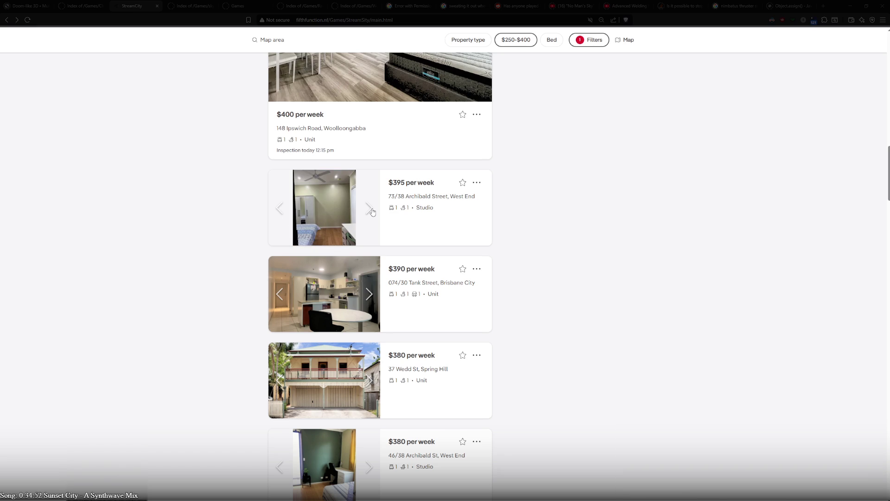
left_click(372, 212)
left_click(373, 212)
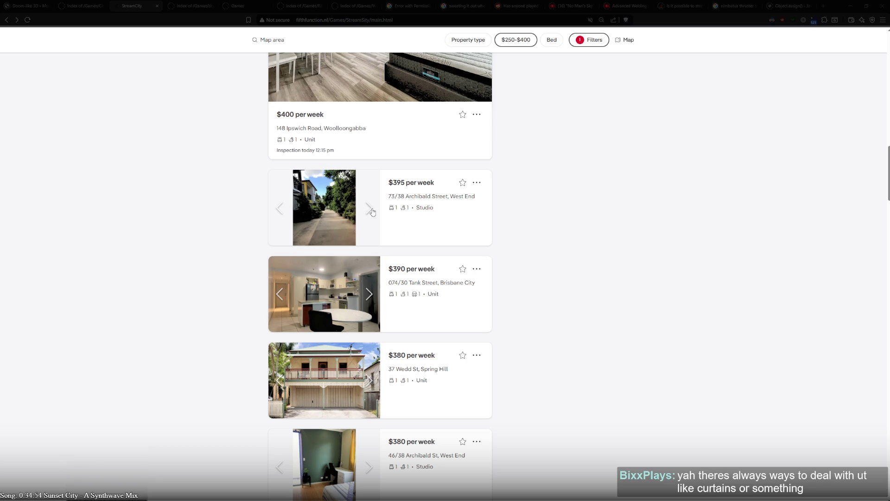
left_click(373, 212)
left_click(372, 212)
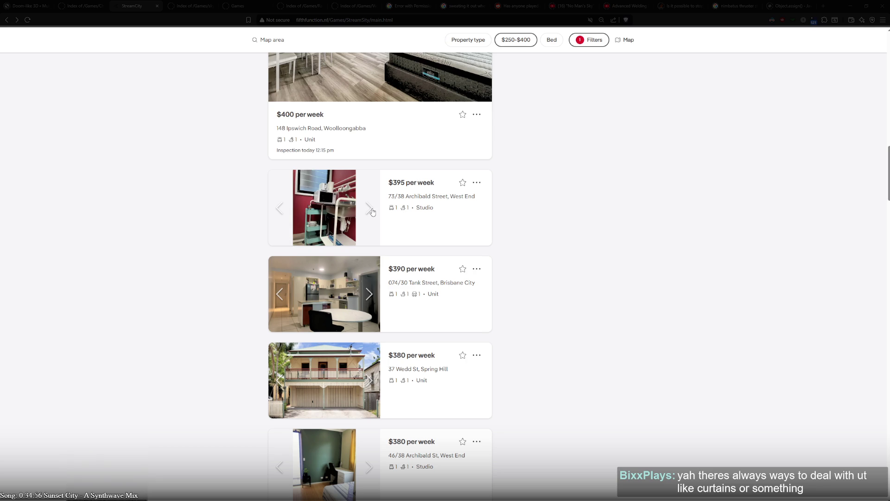
left_click(372, 211)
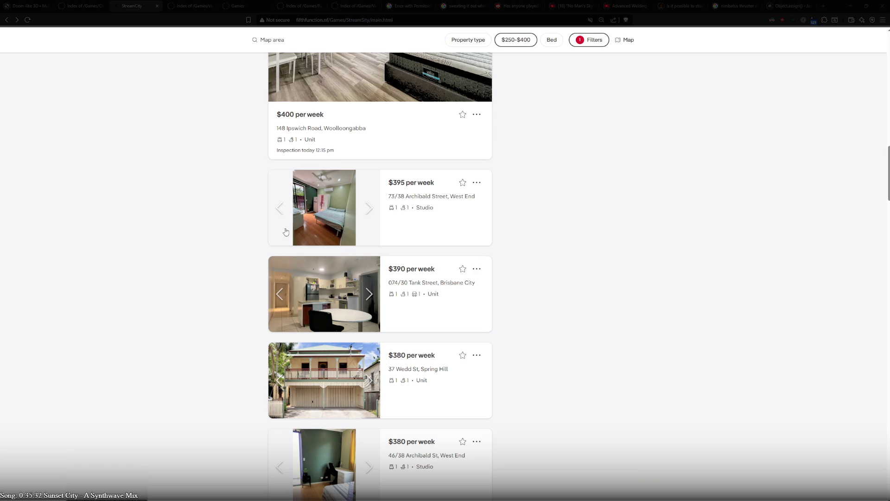
- Step through the $380 37 Wedd St unit's photos, including kitchen/dining, kitchen and living room
scroll(226, 235, "down", 2)
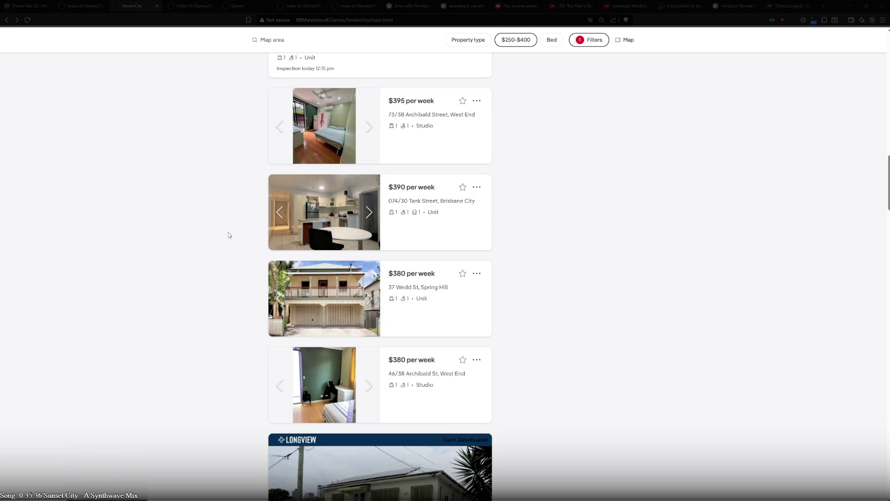
scroll(235, 232, "down", 2)
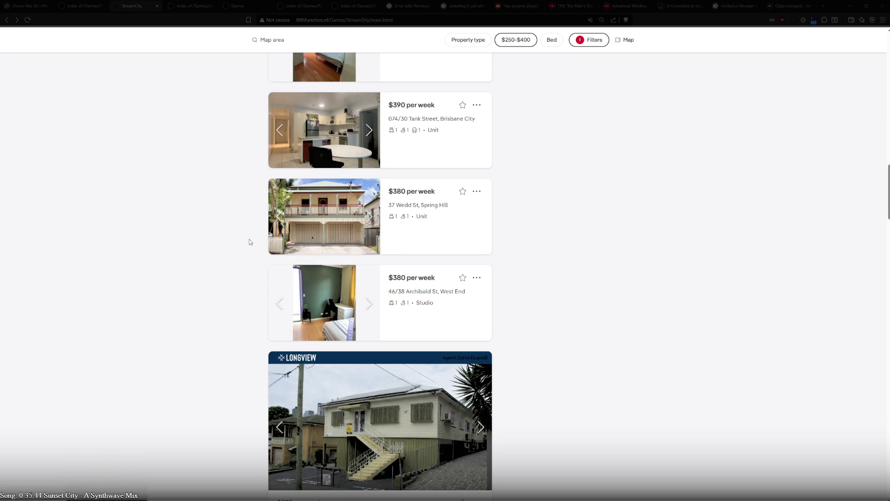
scroll(546, 261, "down", 2)
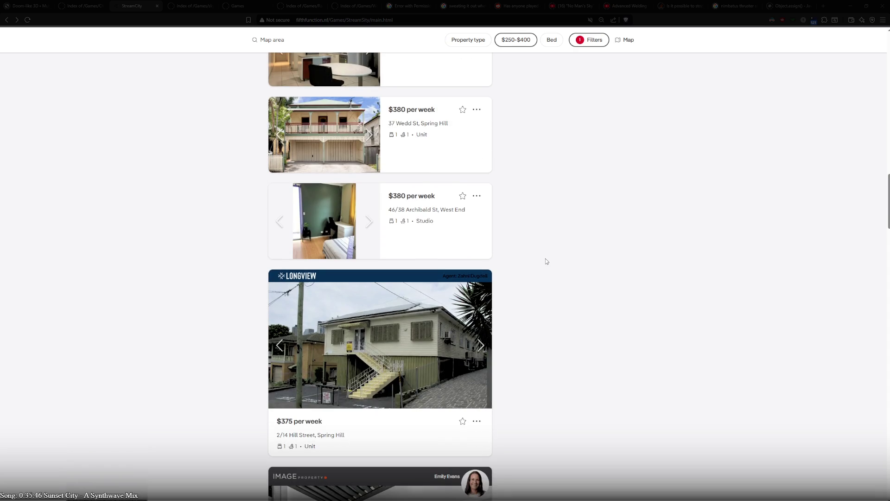
left_click(368, 135)
left_click(369, 135)
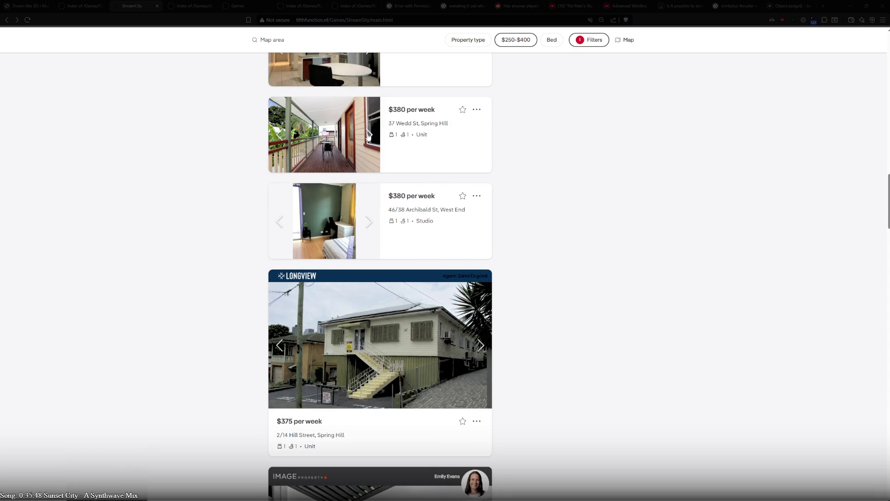
left_click(369, 137)
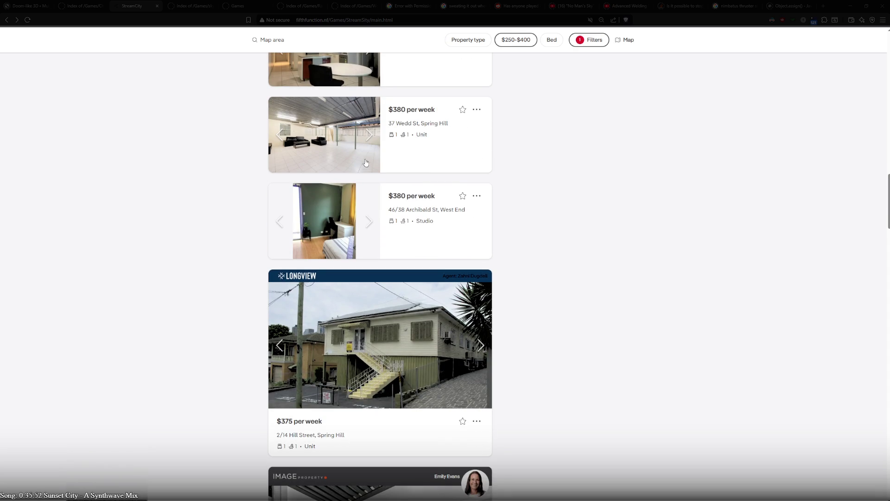
left_click(371, 138)
left_click(372, 139)
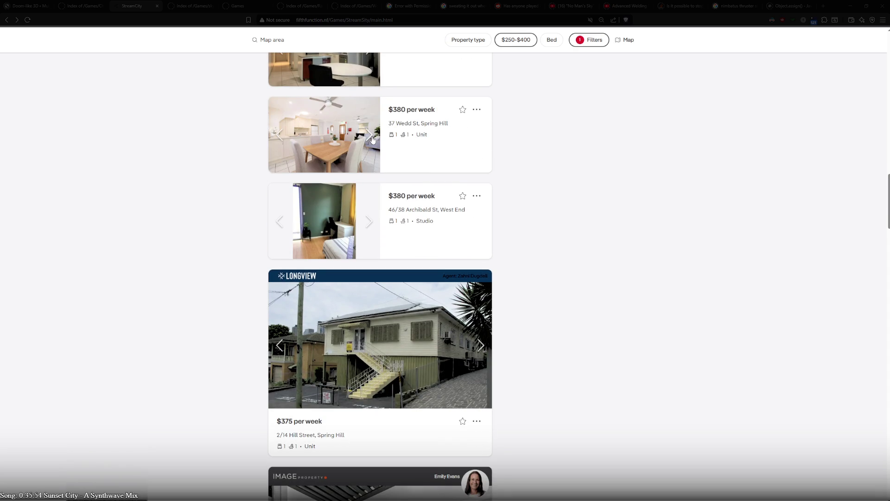
left_click(373, 140)
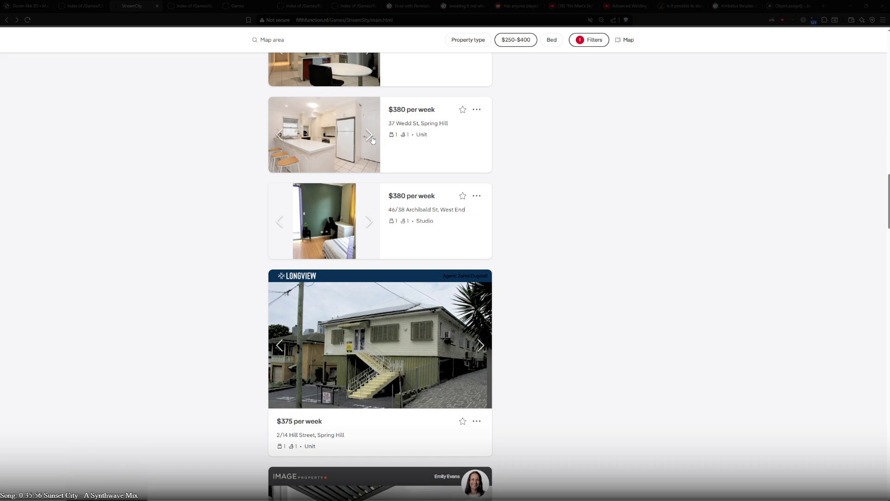
left_click(373, 139)
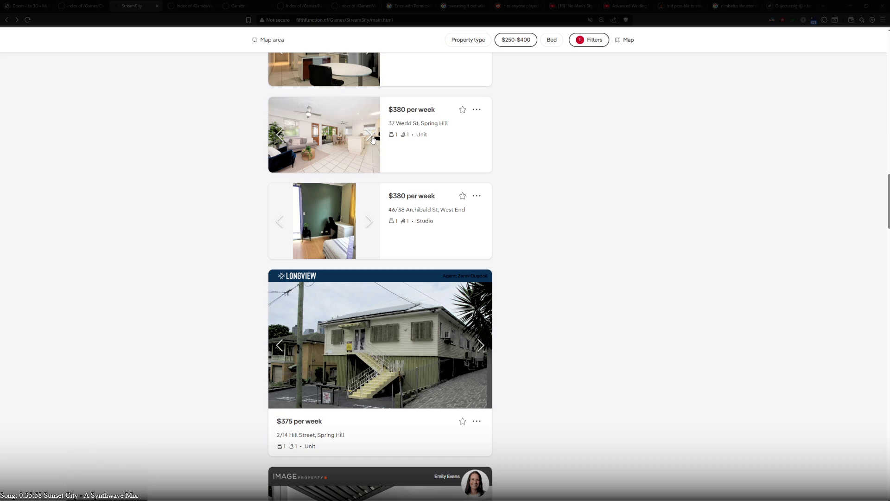
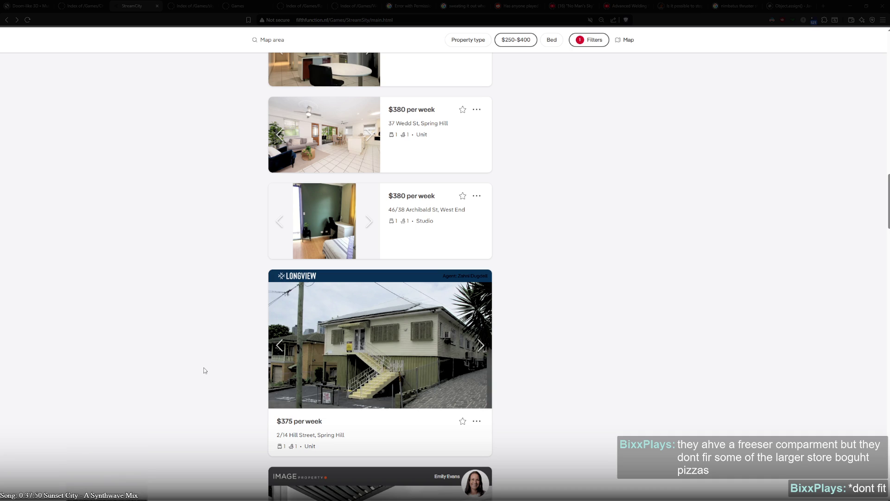
- Page three photos forward on the $375-per-week Colville St, Highgate Hill studio card
scroll(204, 368, "down", 2)
scroll(204, 370, "down", 1)
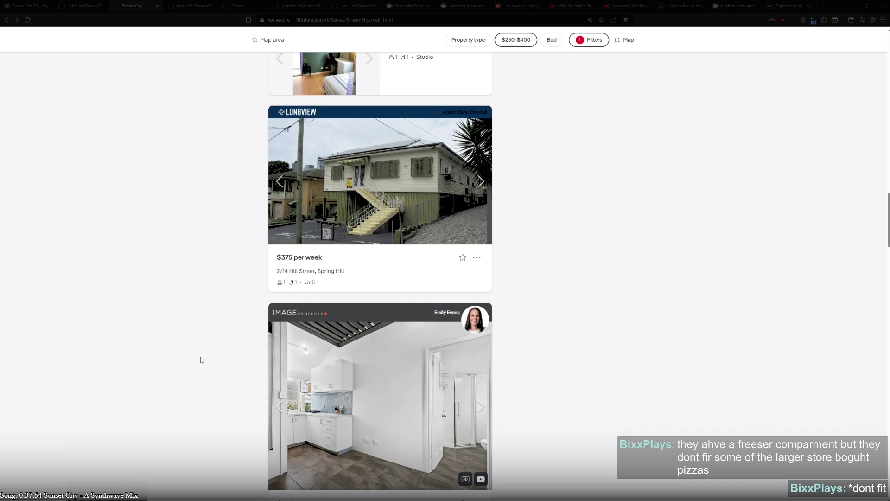
scroll(201, 358, "down", 2)
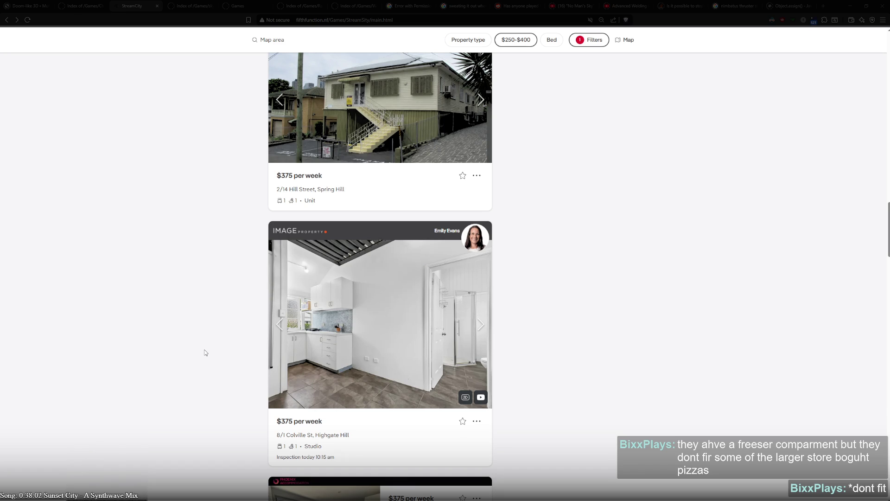
scroll(440, 279, "down", 2)
left_click(481, 252)
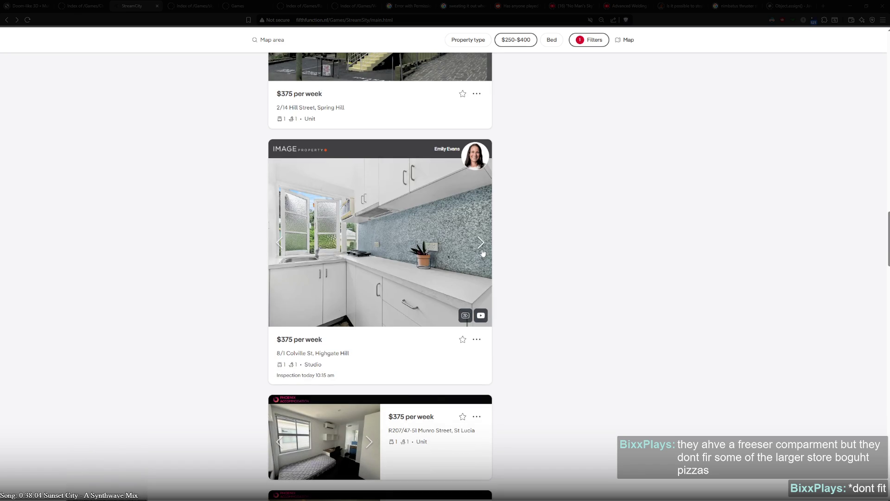
left_click(481, 253)
left_click(481, 253)
scroll(211, 354, "down", 10)
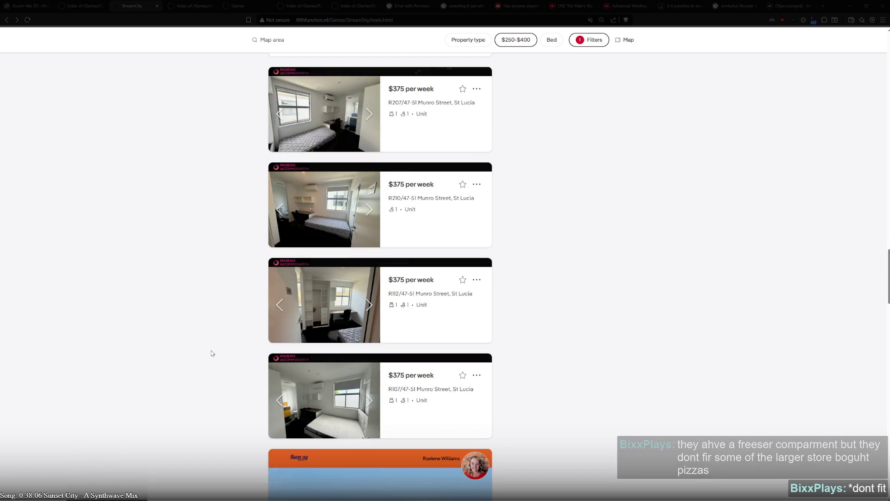
scroll(218, 417, "up", 20)
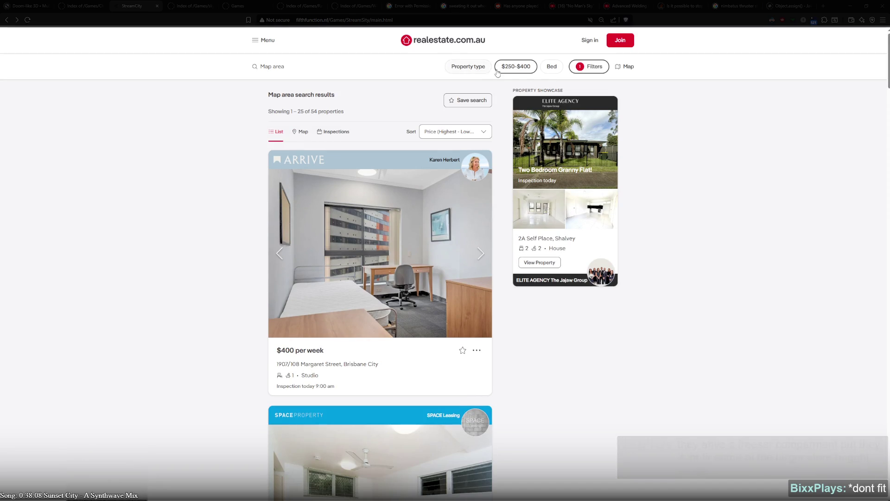
- Set the price filter to Min $400 and Max $700 per week and search
left_click(498, 70)
left_click(414, 89)
scroll(386, 163, "down", 3)
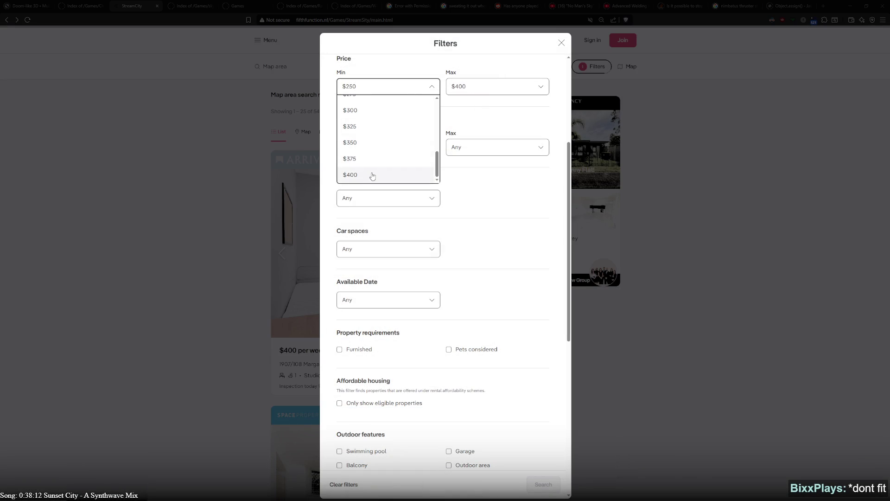
left_click(373, 175)
left_click(490, 88)
scroll(490, 146, "down", 3)
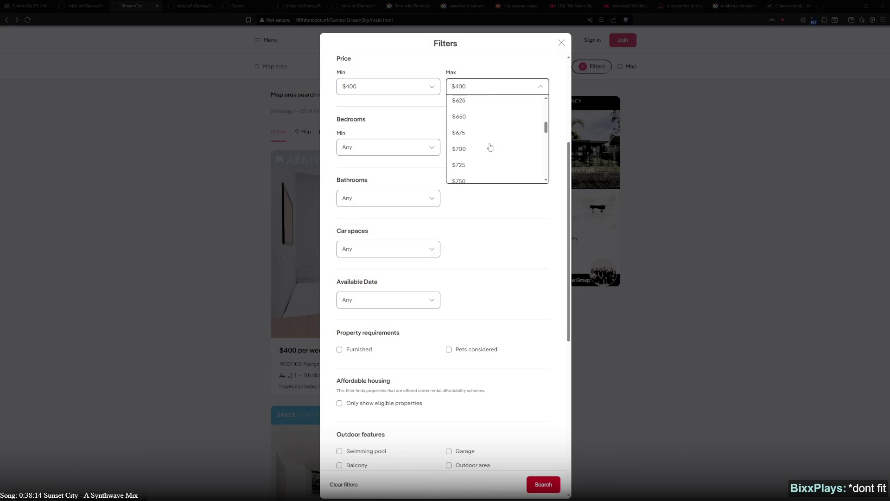
left_click(491, 148)
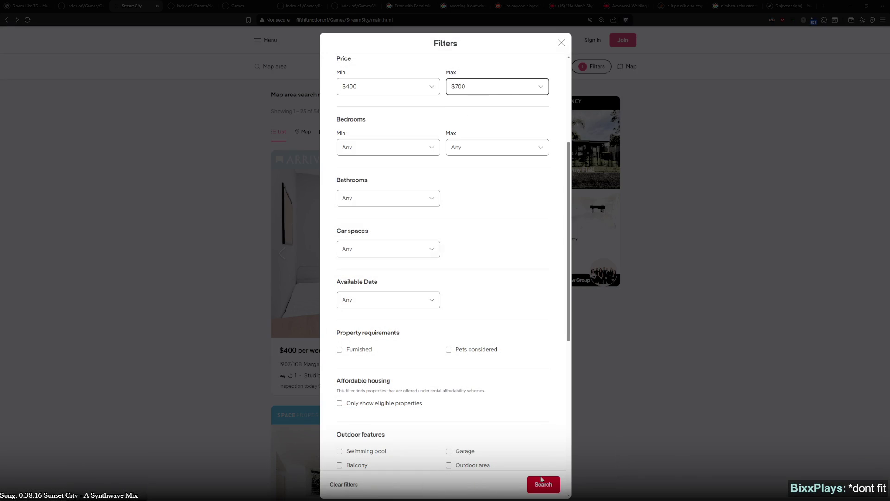
left_click(543, 483)
- View the 7/26 Blamey Street listing's details page, then go back to the results
left_click(462, 132)
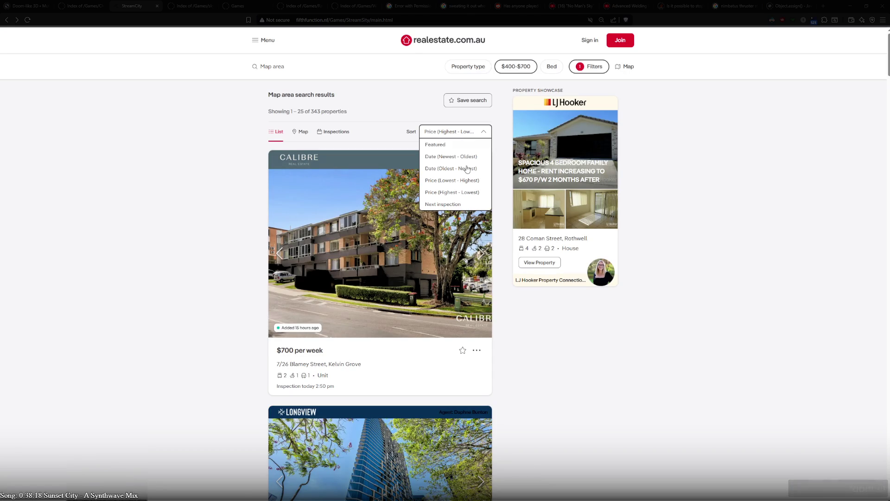
left_click(189, 209)
scroll(189, 230, "down", 2)
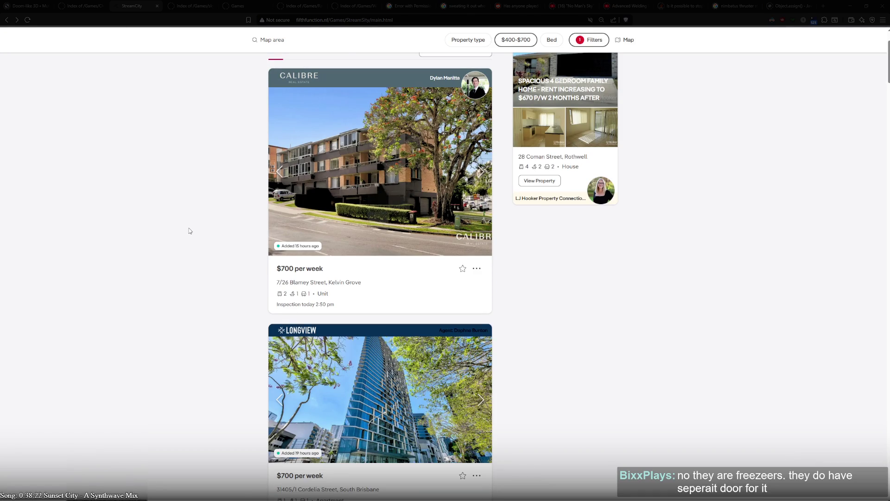
left_click(421, 204)
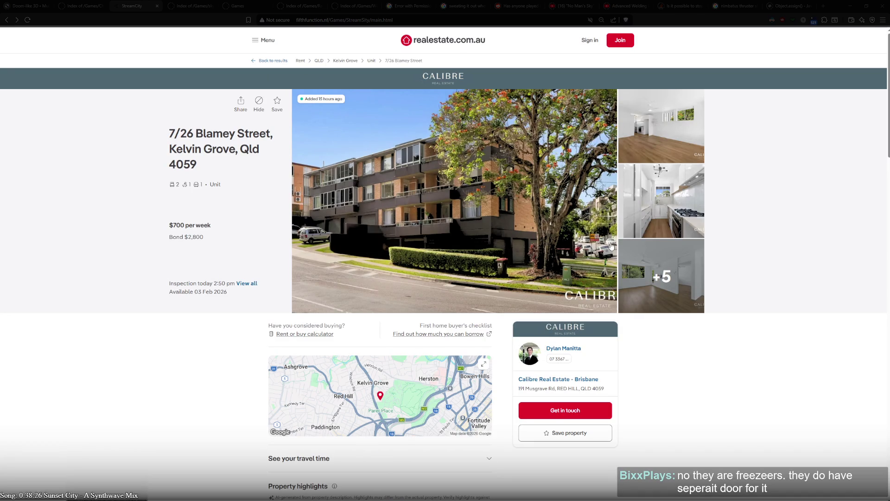
left_click(7, 20)
left_click(484, 171)
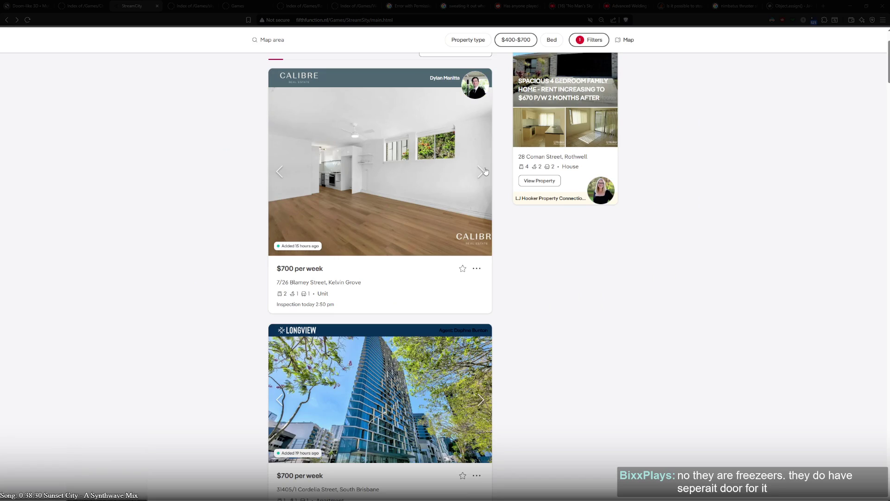
- Page forward through the Blamey Street, Kelvin Grove unit's photos
left_click(484, 172)
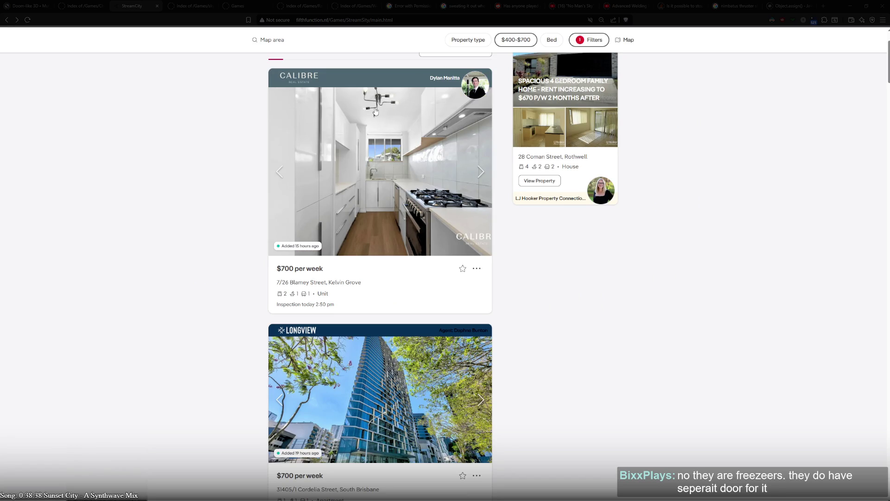
left_click(480, 172)
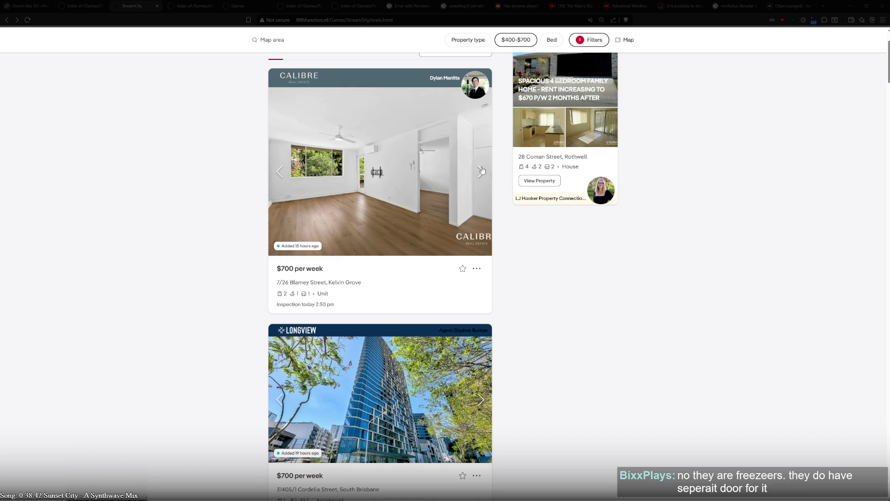
left_click(481, 172)
left_click(481, 171)
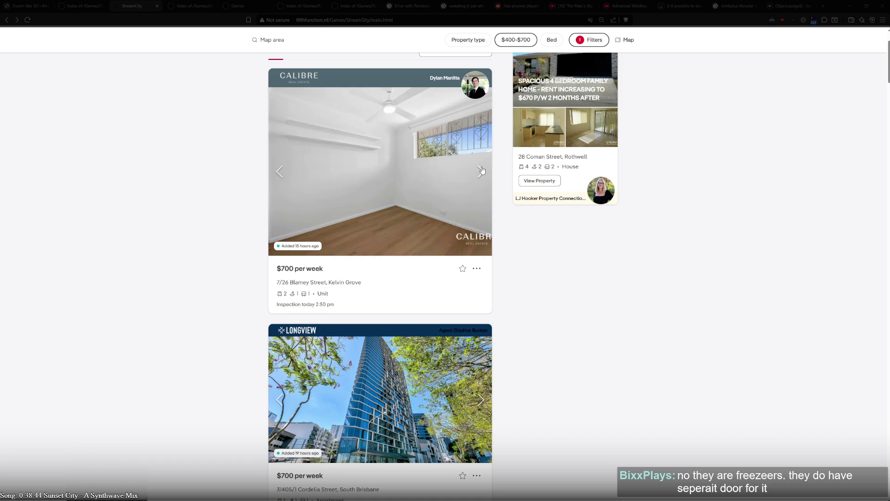
left_click(482, 170)
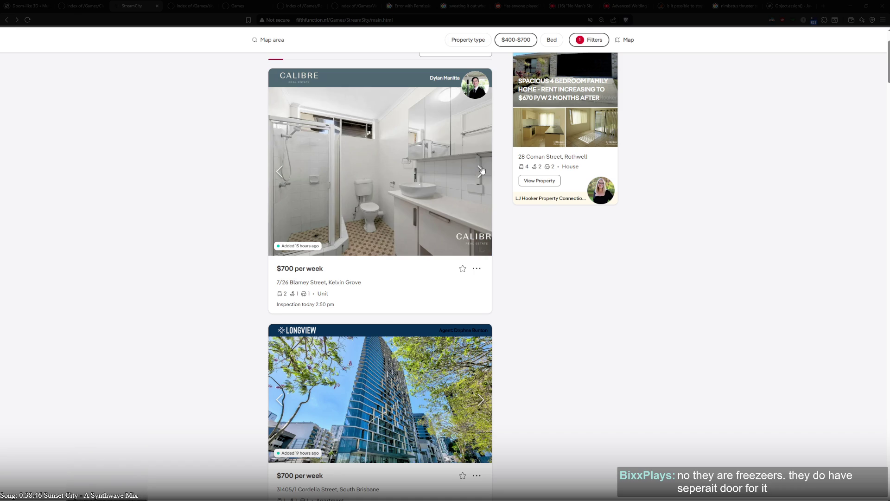
left_click(482, 171)
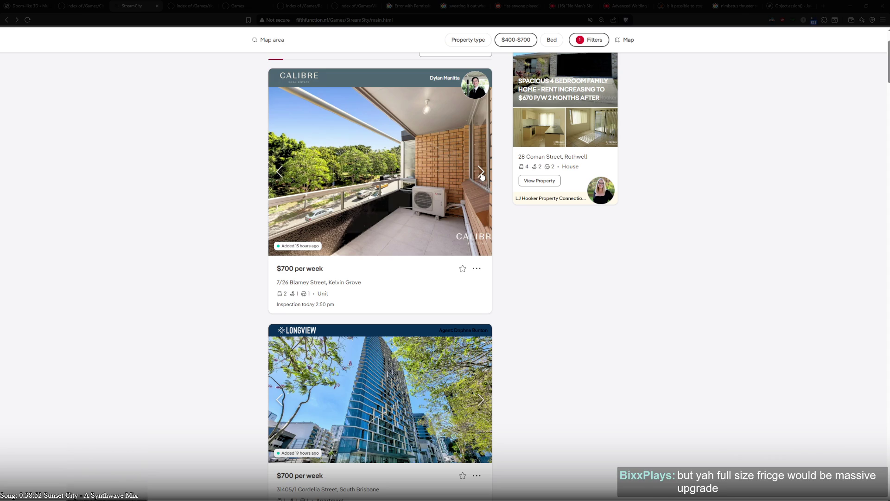
left_click(482, 175)
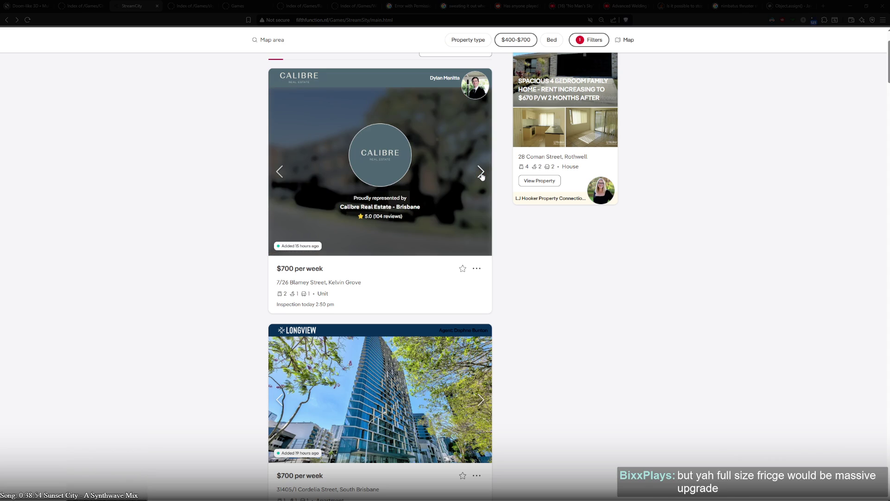
- Continue to the Blamey Street bathroom photo, then advance the Cordelia Street apartment's carousel
left_click(482, 174)
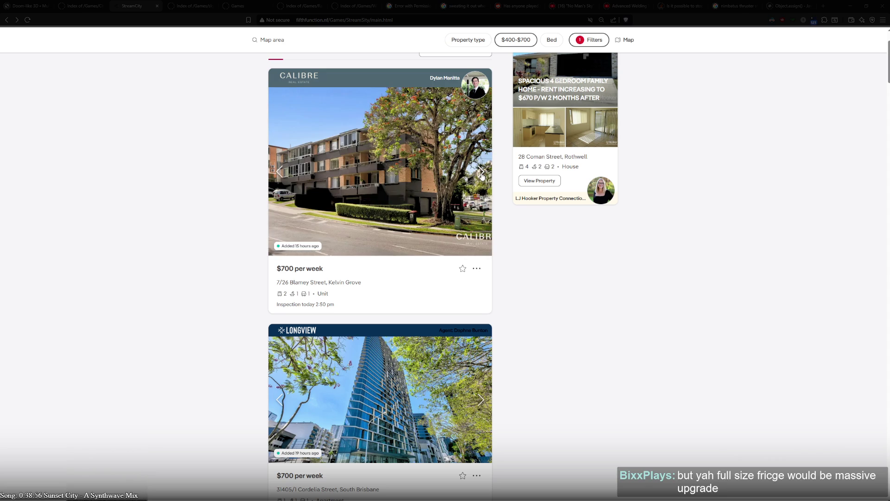
left_click(483, 176)
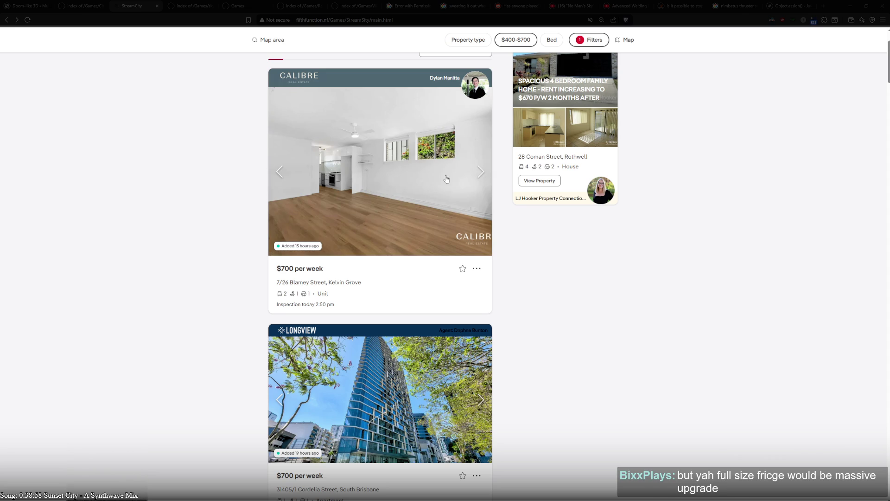
left_click(481, 175)
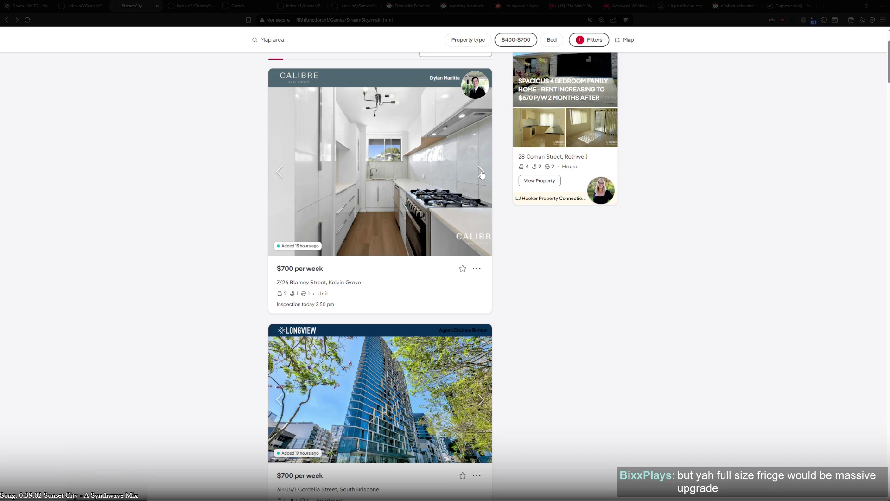
left_click(482, 175)
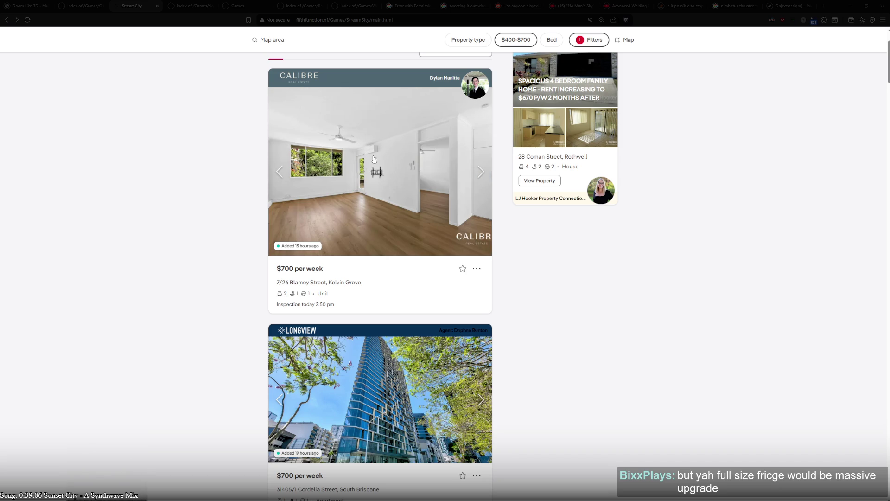
left_click(488, 177)
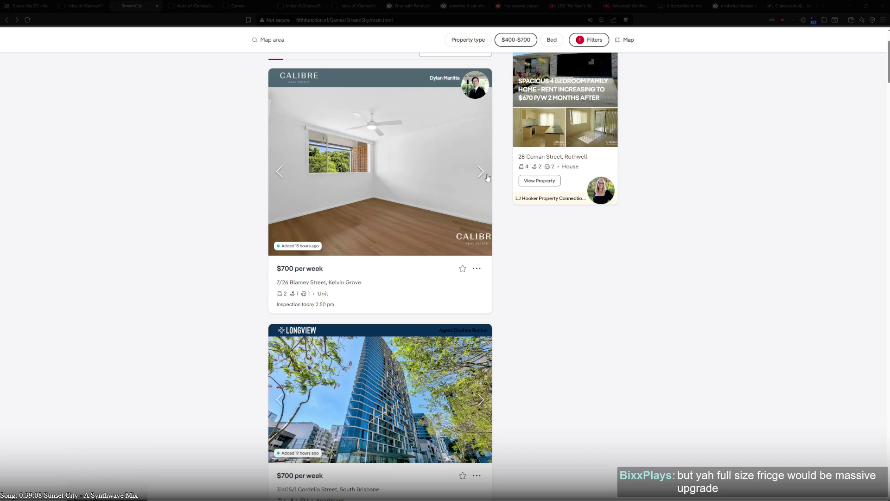
left_click(487, 177)
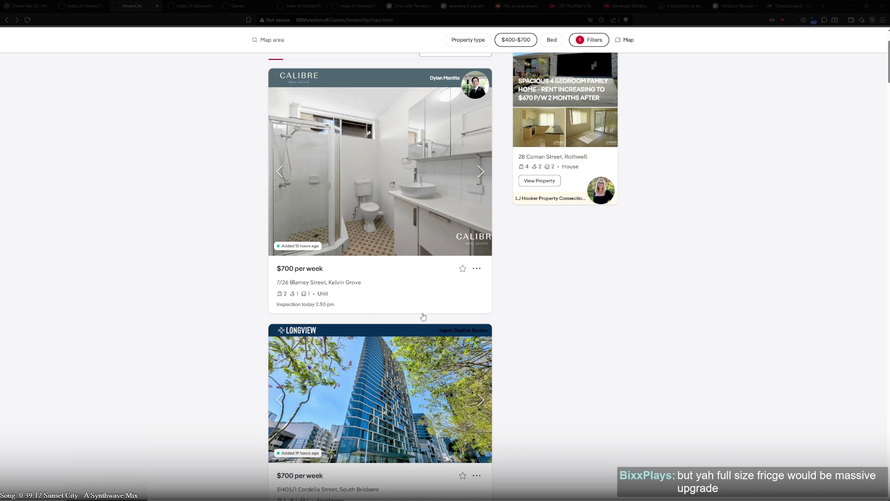
scroll(444, 322, "down", 3)
left_click(481, 236)
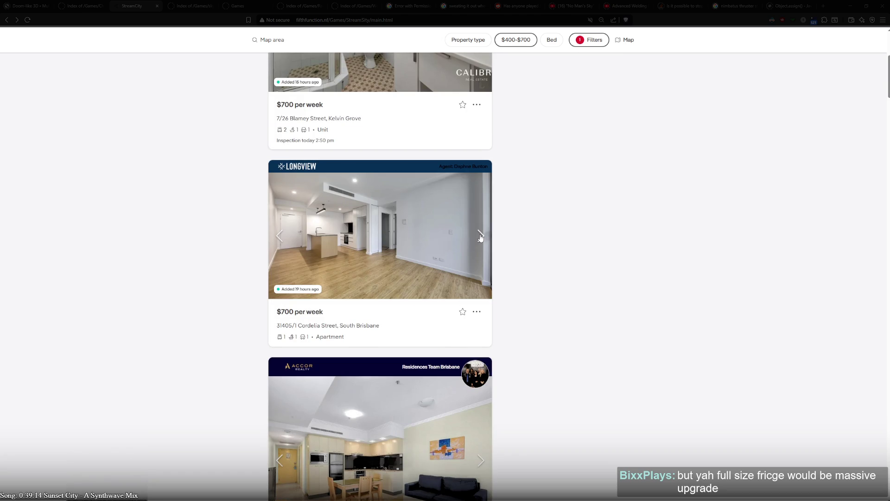
- Advance the Kelvin Grove unit's gallery through living-room, bedroom and bathroom photos
scroll(481, 238, "up", 3)
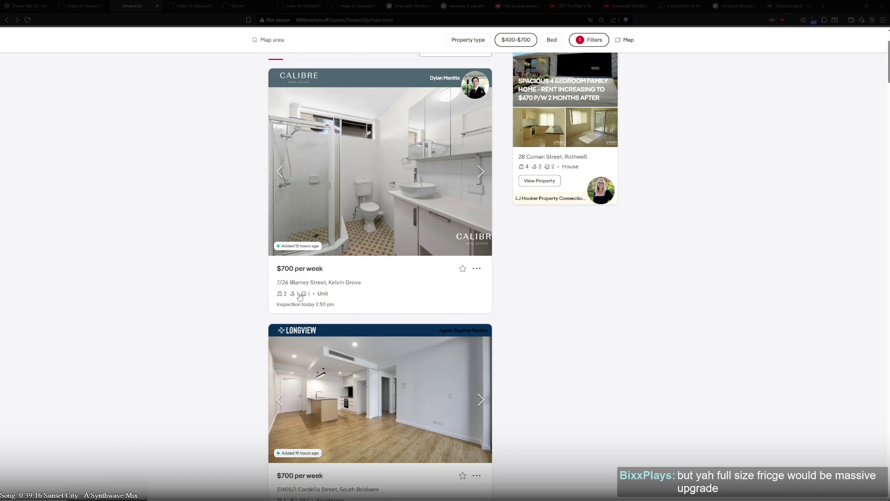
left_click(482, 175)
left_click(482, 175)
left_click(481, 175)
left_click(481, 175)
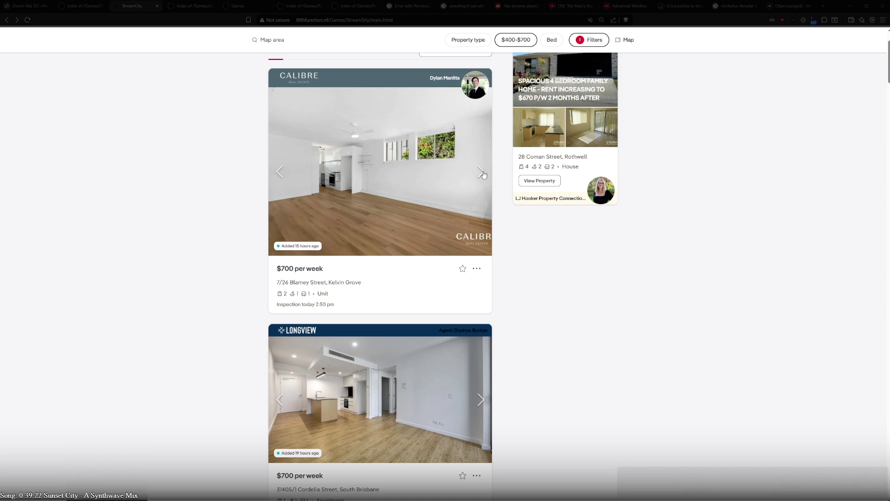
left_click(481, 172)
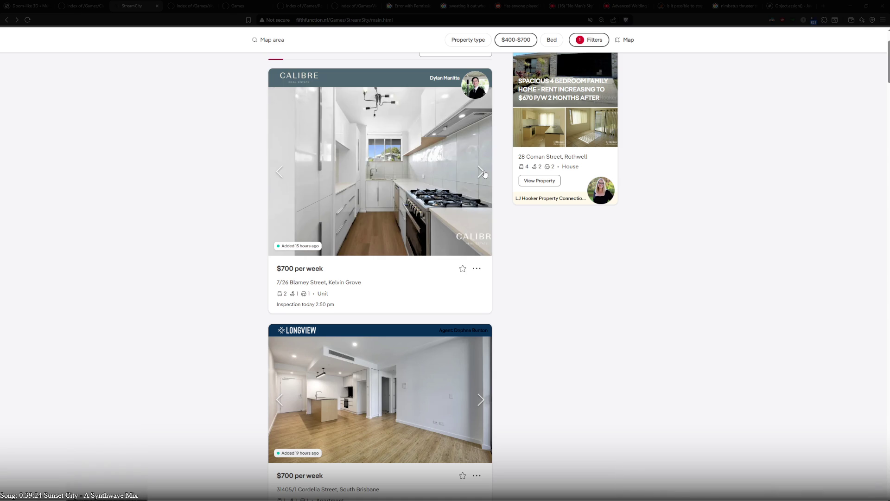
left_click(484, 174)
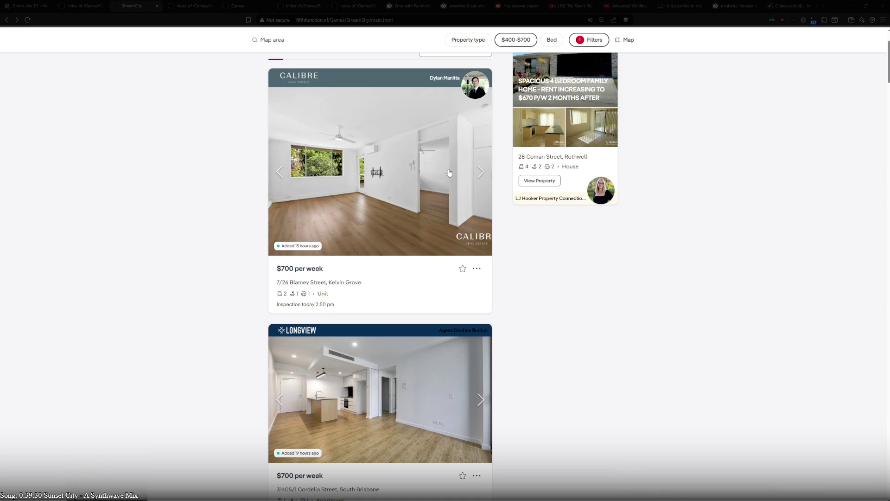
left_click(478, 175)
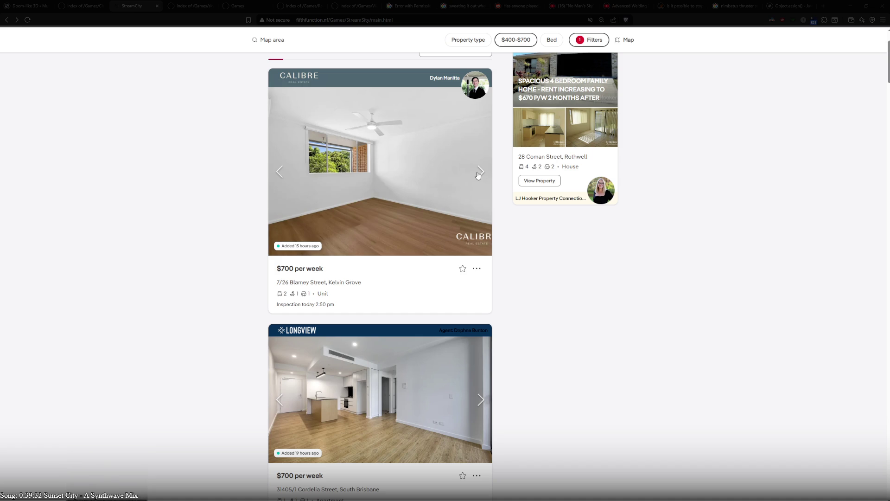
left_click(478, 175)
left_click(478, 174)
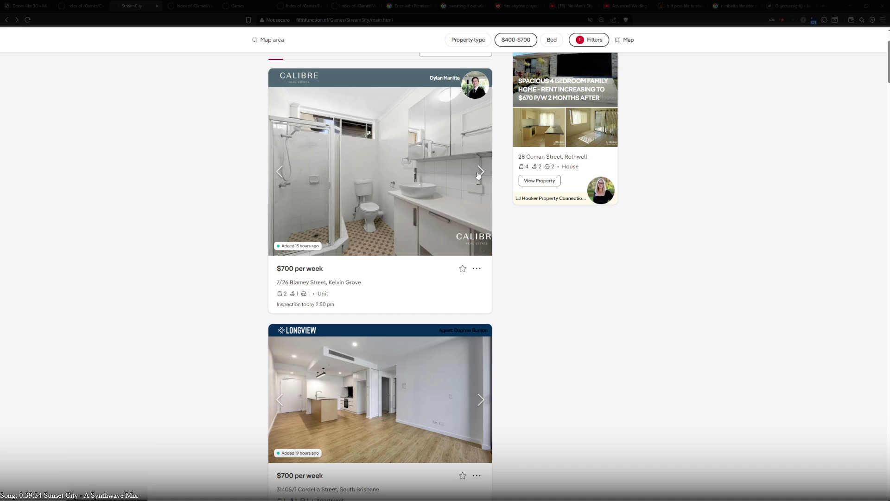
- Skip ahead until the gallery cycles back round to the living-room and kitchen photos
left_click(478, 175)
left_click(478, 175)
left_click(478, 175)
left_click(479, 175)
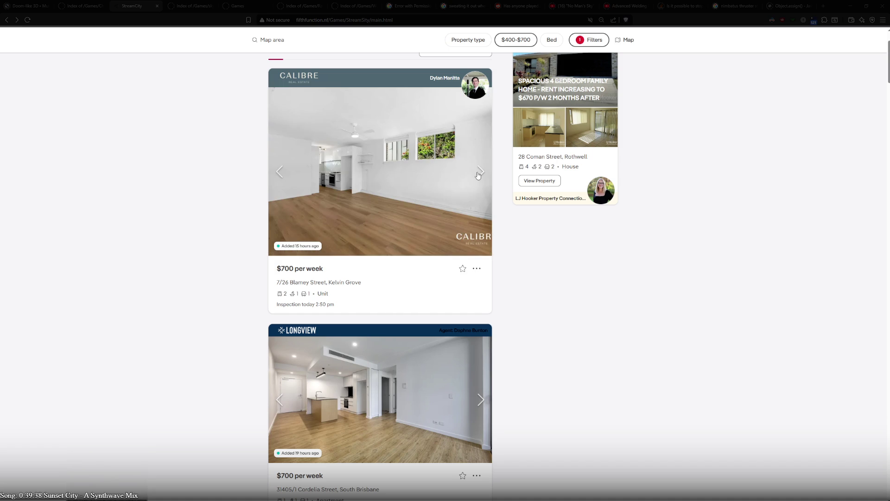
left_click(478, 175)
left_click(478, 175)
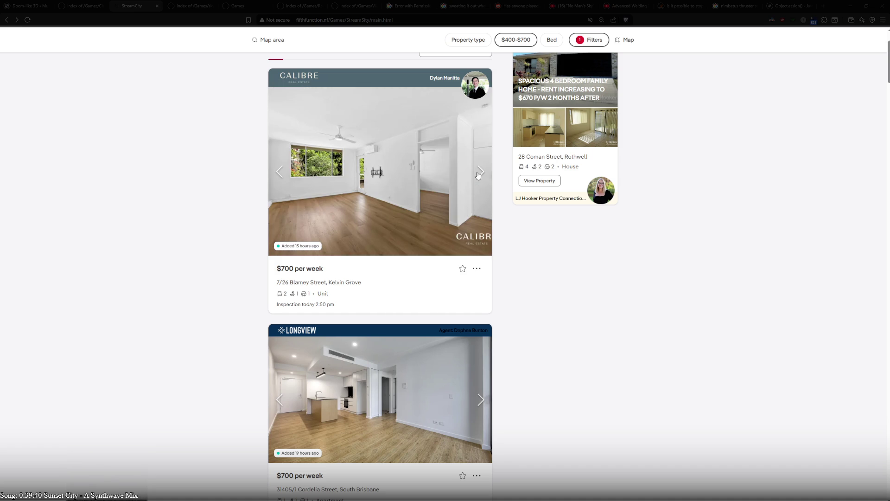
- Step back and forth between the kitchen and living-room photos, ending on the living area
left_click(278, 172)
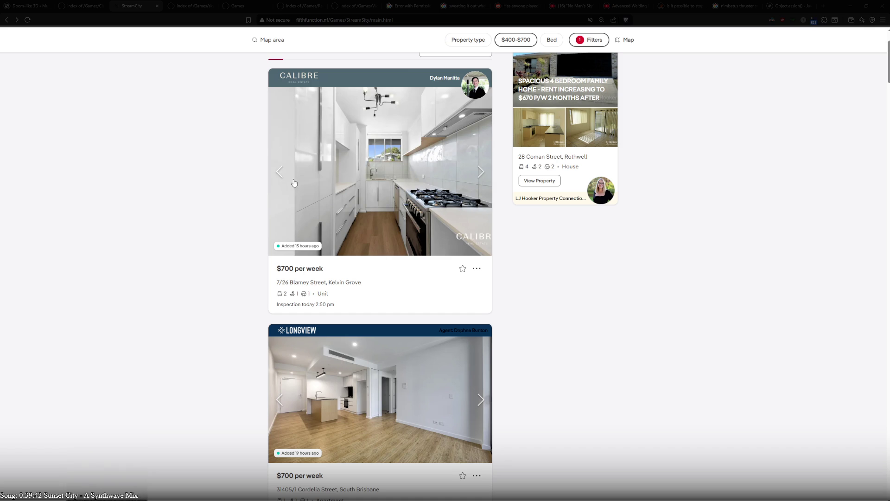
left_click(279, 175)
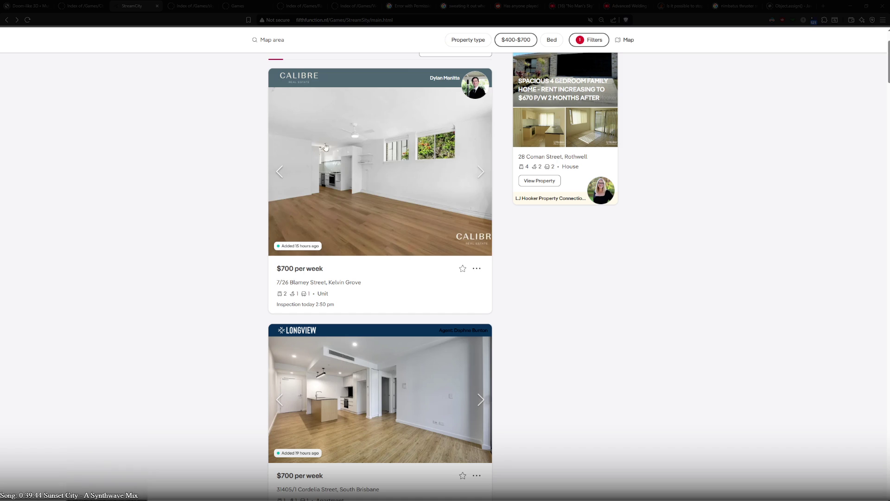
left_click(482, 173)
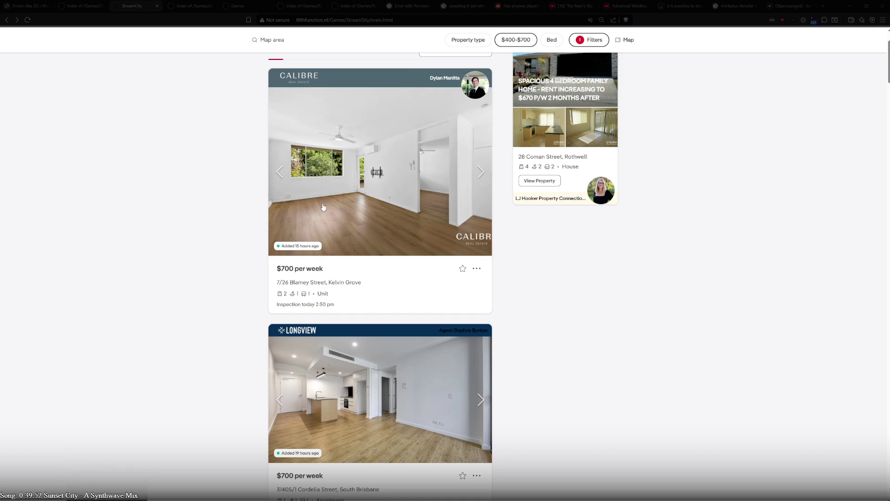
left_click(278, 178)
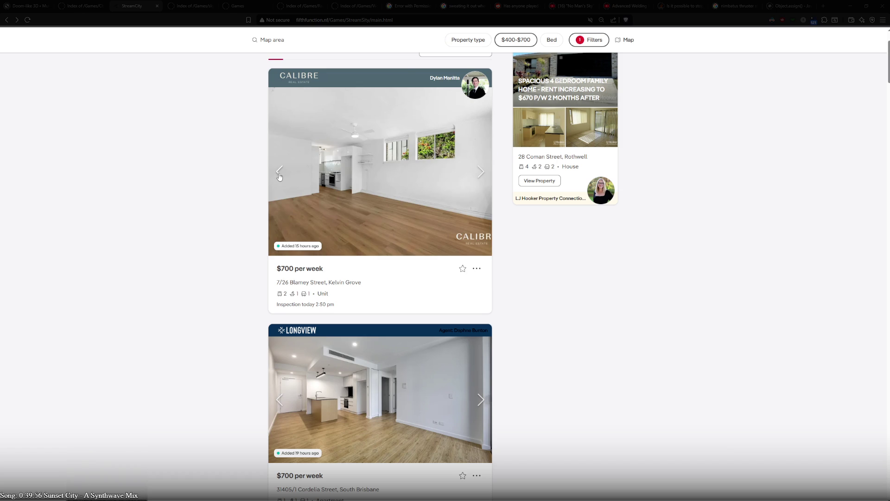
left_click(482, 176)
left_click(484, 177)
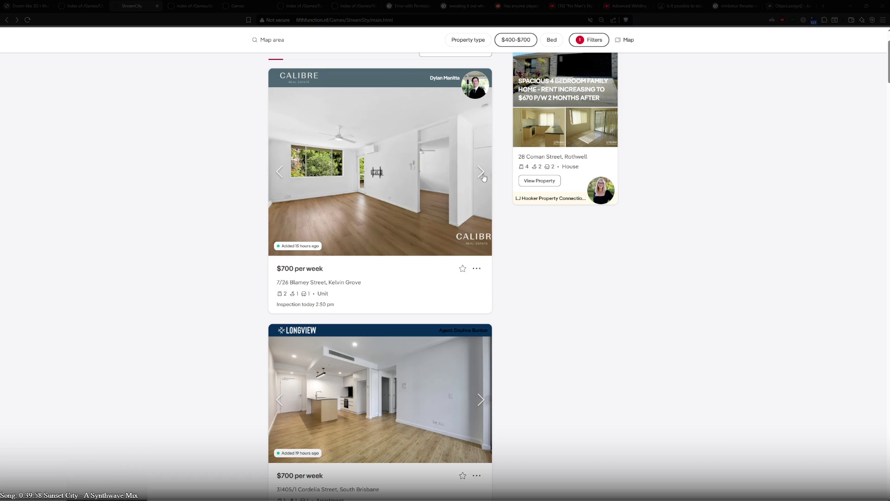
left_click(282, 175)
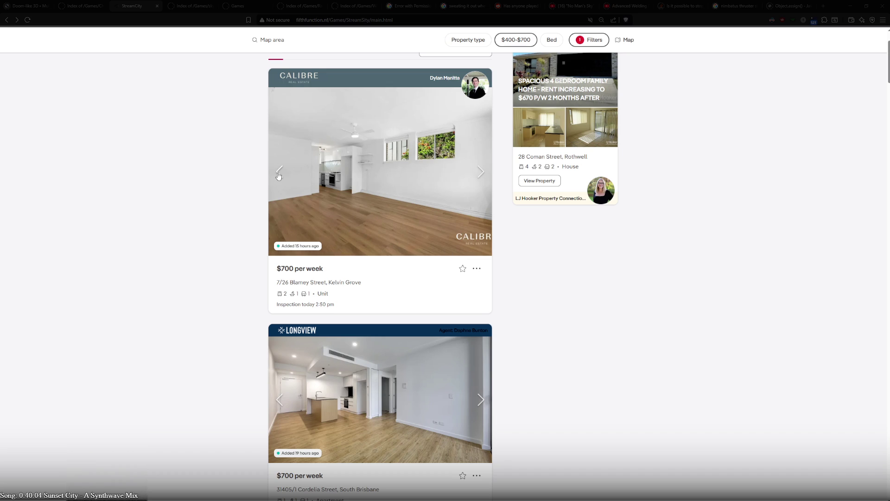
left_click(482, 175)
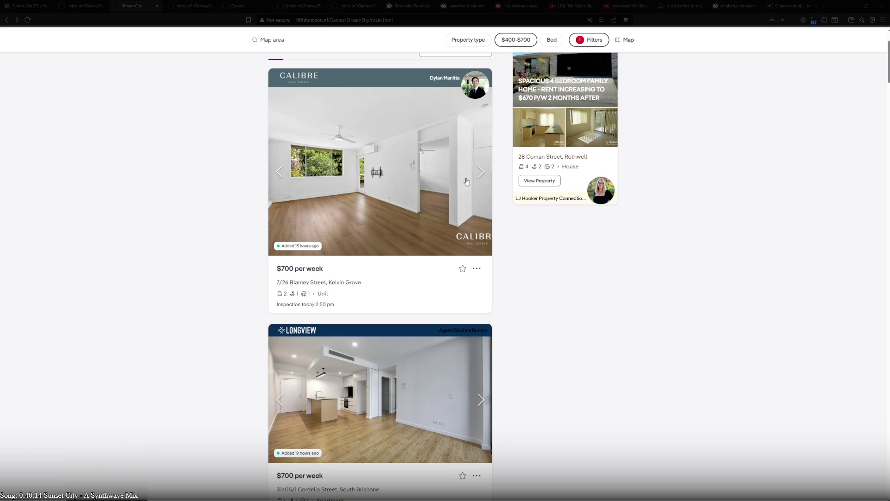
left_click(481, 173)
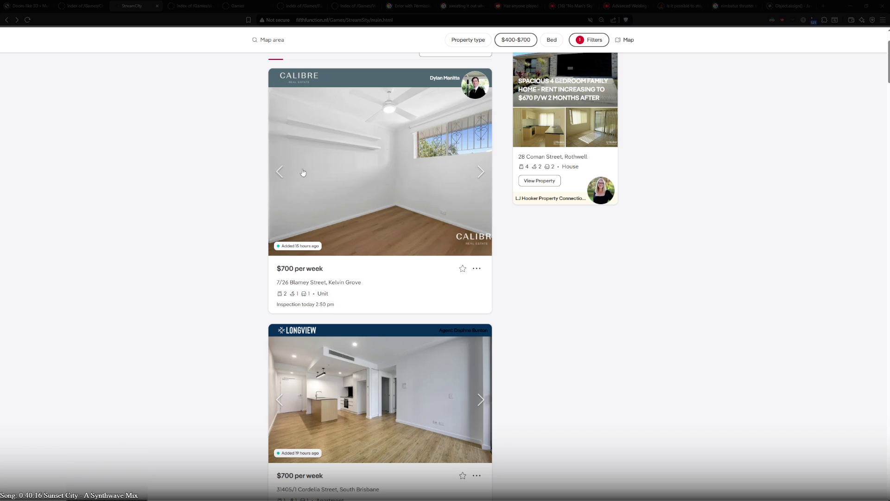
left_click(281, 175)
left_click(283, 177)
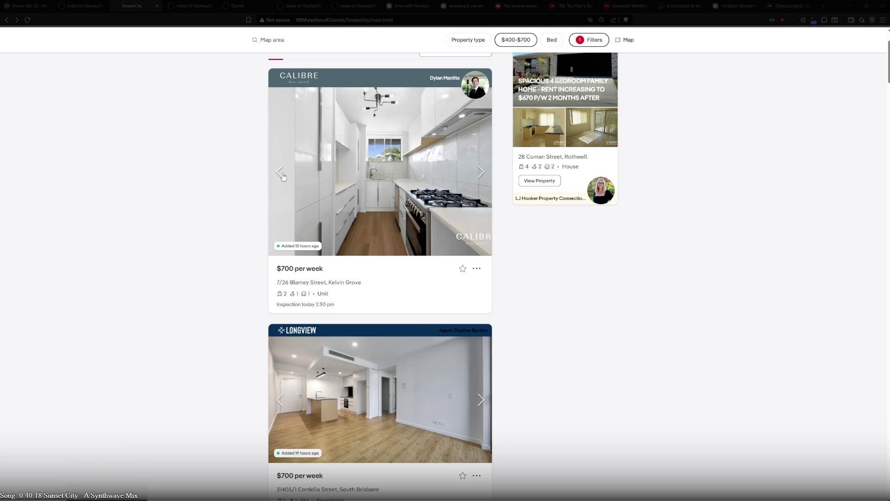
left_click(281, 174)
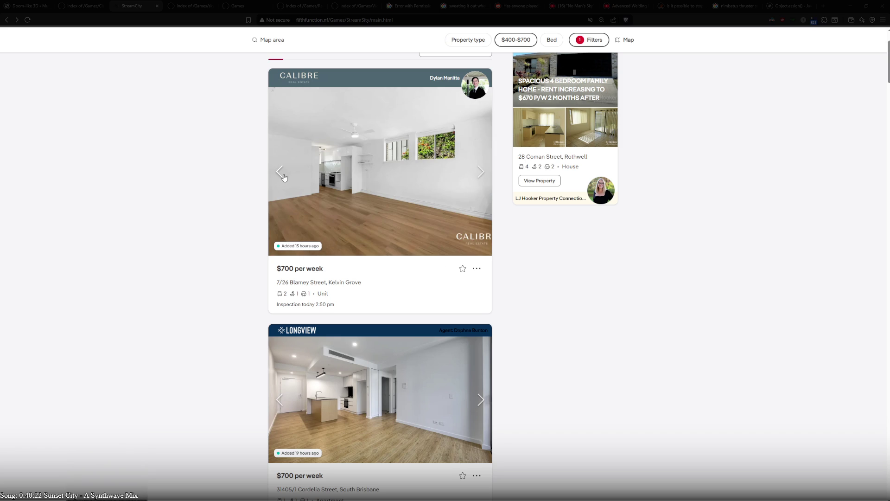
scroll(226, 268, "down", 2)
- Advance the Cordelia Street apartment's photos past the hallway and living room to the rooftop lounge
scroll(226, 268, "down", 2)
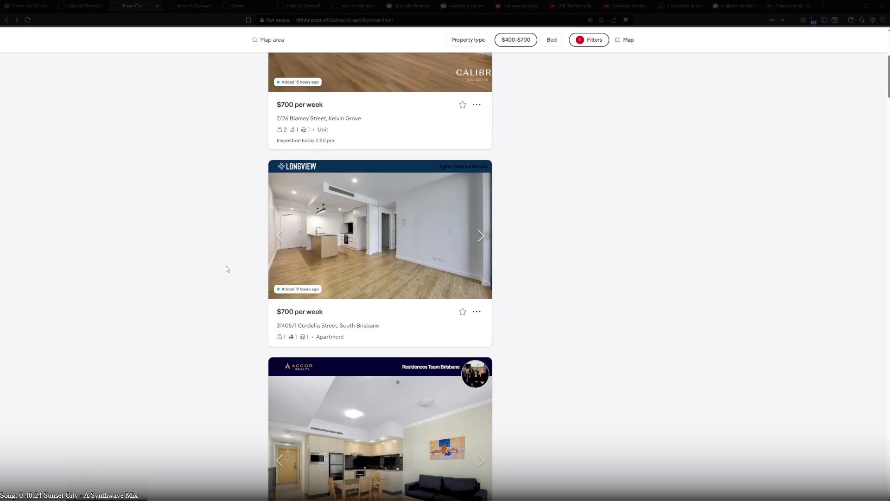
left_click(482, 245)
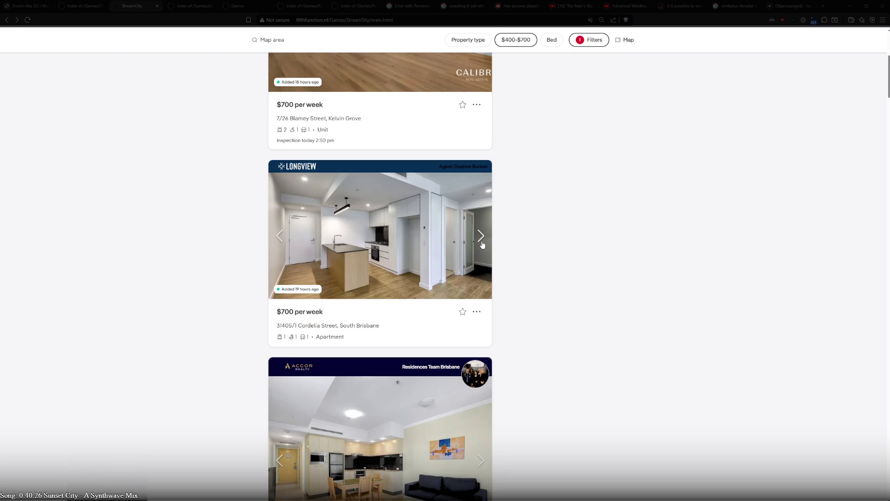
left_click(482, 244)
left_click(483, 244)
left_click(483, 245)
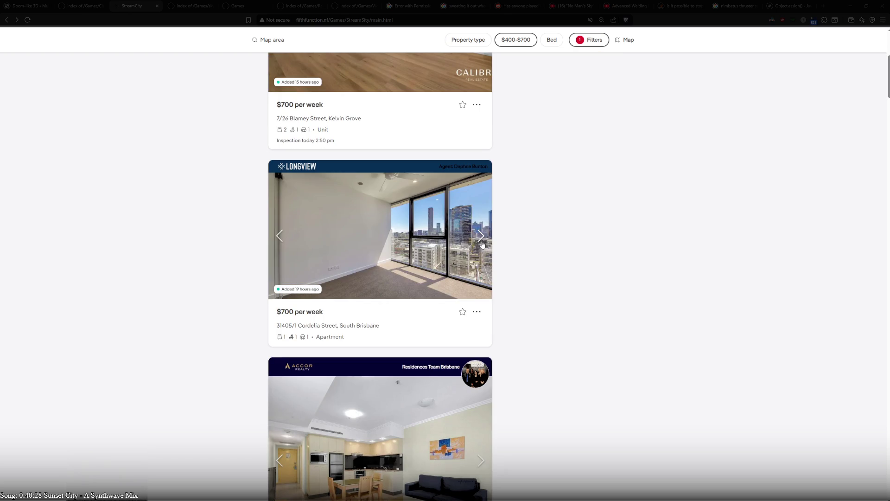
left_click(482, 245)
left_click(482, 245)
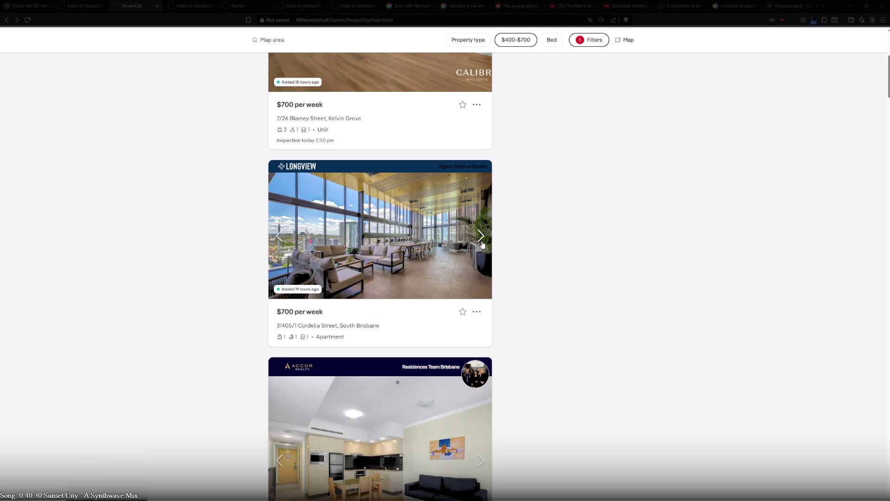
- Continue through the city-view, pool and gym photos to the floor plan
left_click(284, 236)
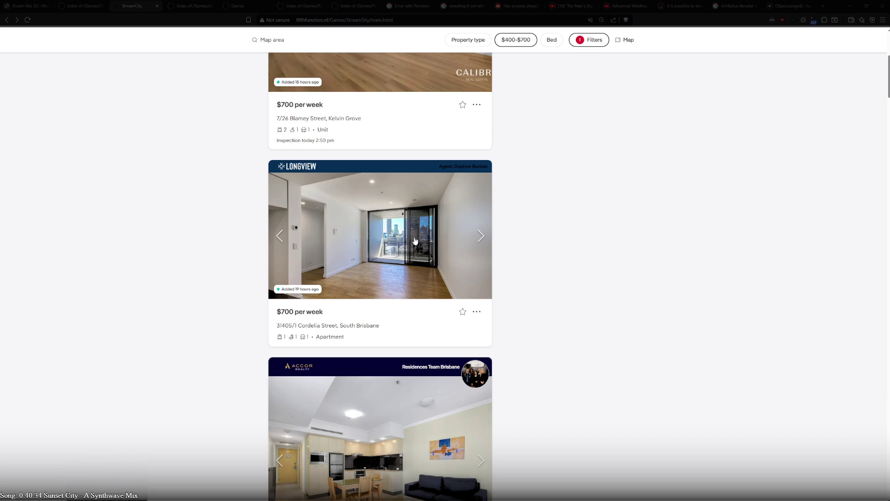
left_click(480, 236)
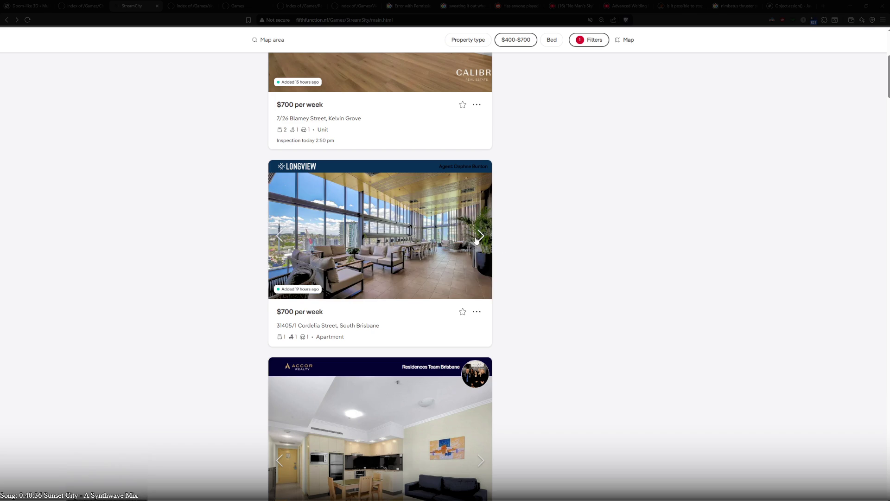
left_click(477, 239)
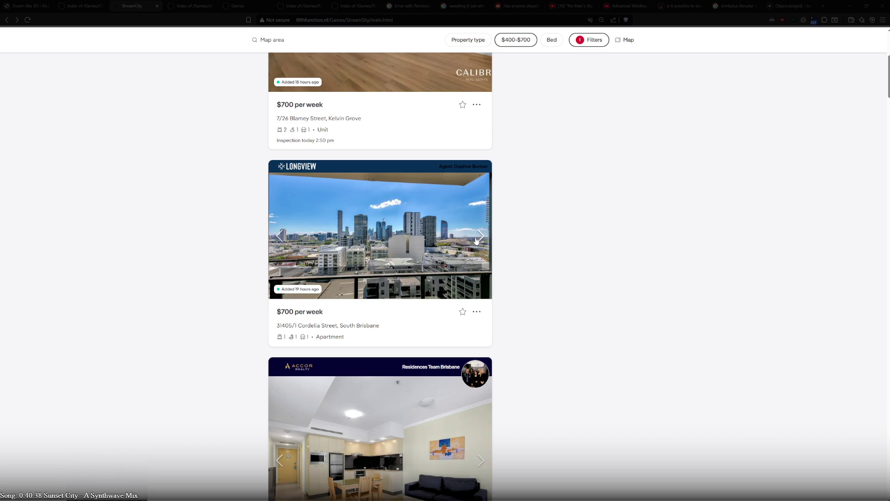
left_click(476, 240)
left_click(476, 241)
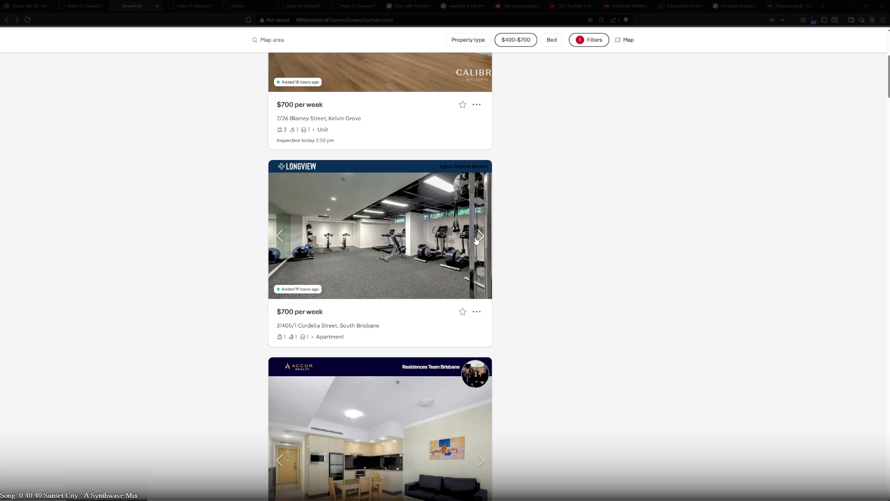
left_click(476, 240)
left_click(476, 240)
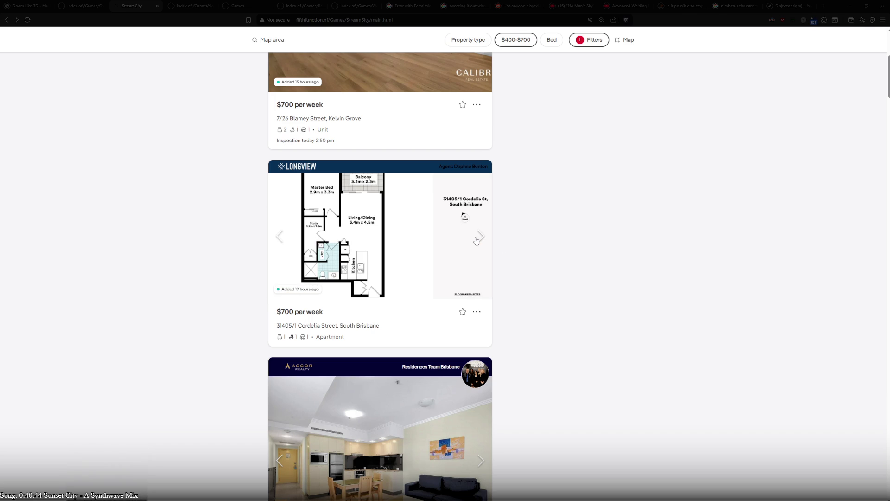
scroll(526, 266, "down", 3)
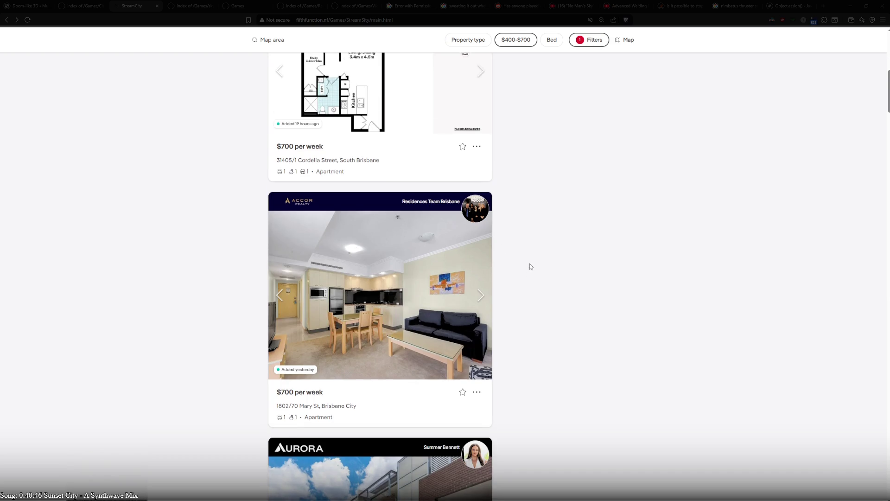
- Scroll further down the results, then jump back to the top of the 343-property list
scroll(530, 263, "down", 3)
scroll(530, 262, "down", 3)
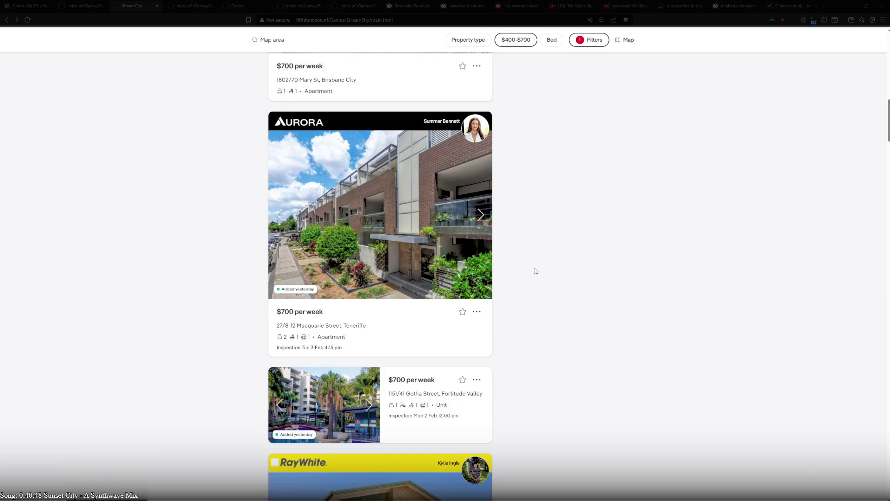
scroll(543, 278, "down", 5)
scroll(599, 413, "down", 3)
scroll(601, 421, "down", 3)
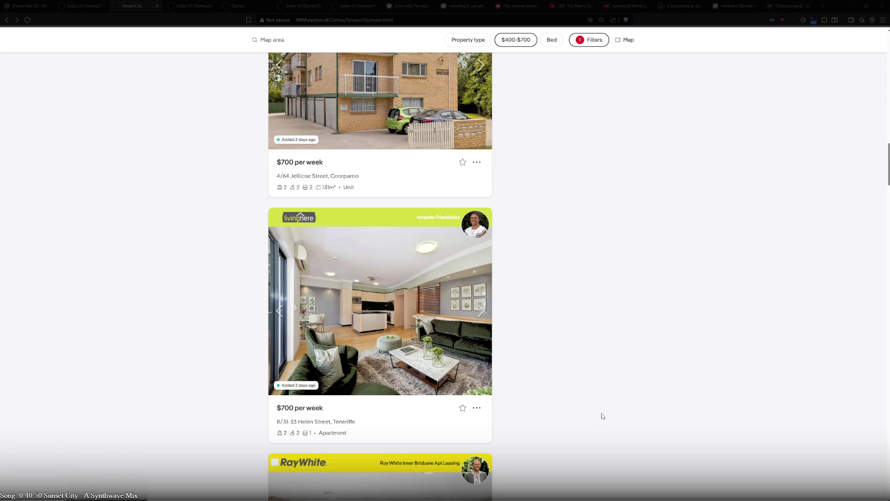
scroll(564, 345, "down", 3)
key("Home")
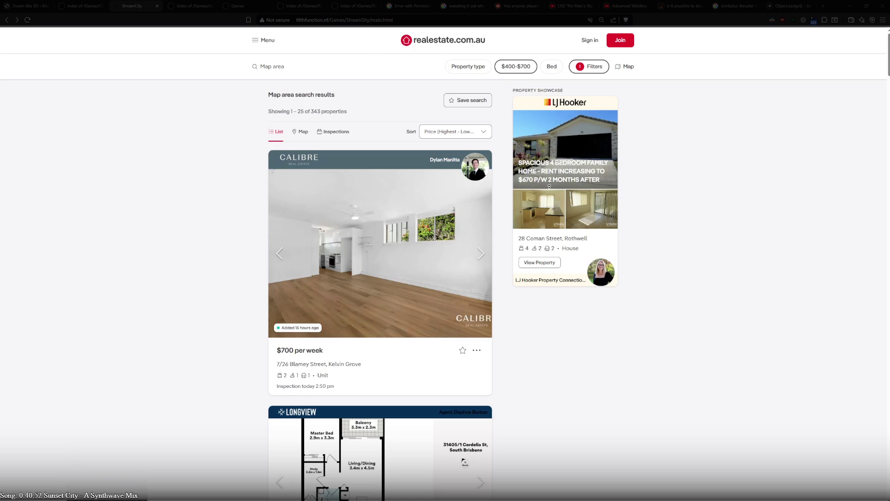
- Lower the Max price from $700 to $500, keeping Min at $400, and search again
left_click(509, 71)
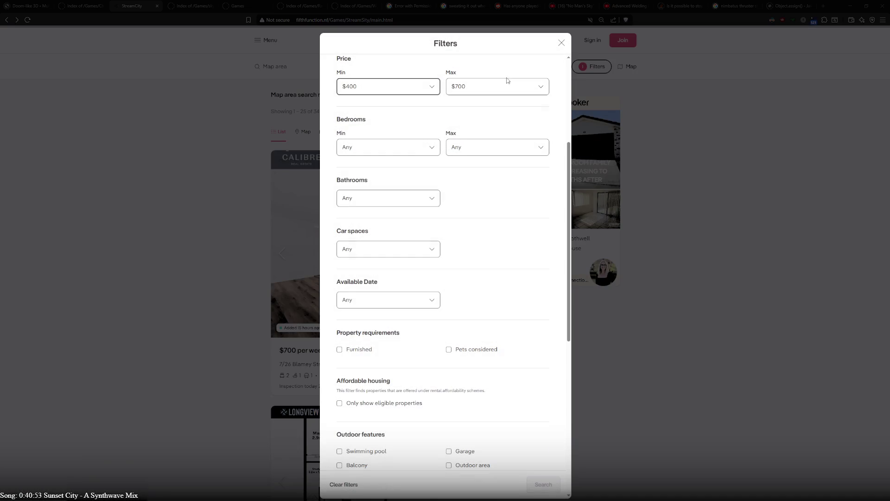
left_click(469, 92)
left_click(472, 111)
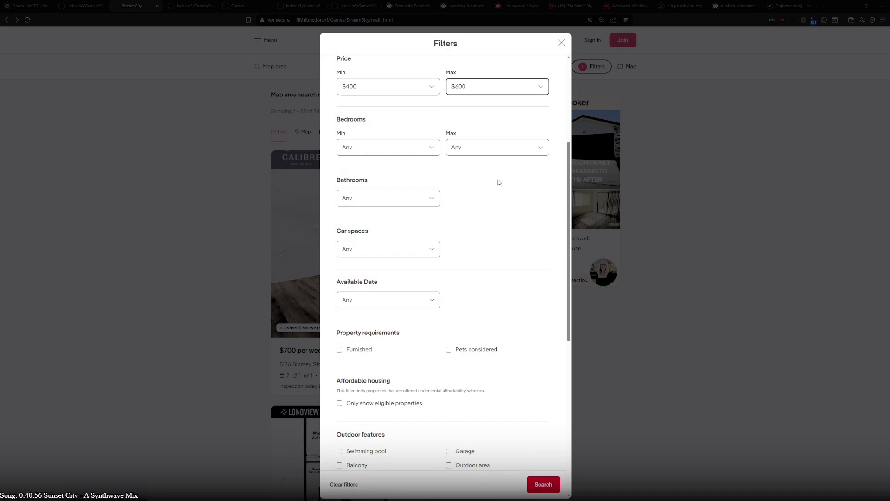
left_click(509, 89)
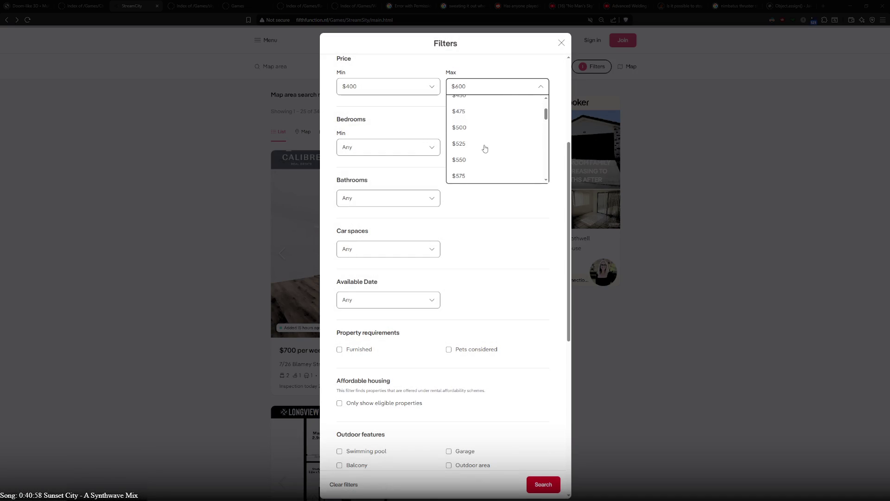
left_click(479, 130)
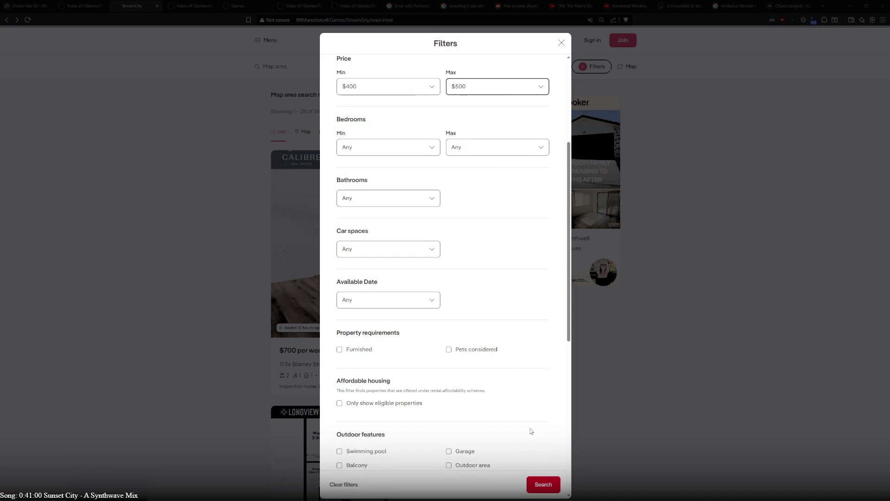
left_click(537, 488)
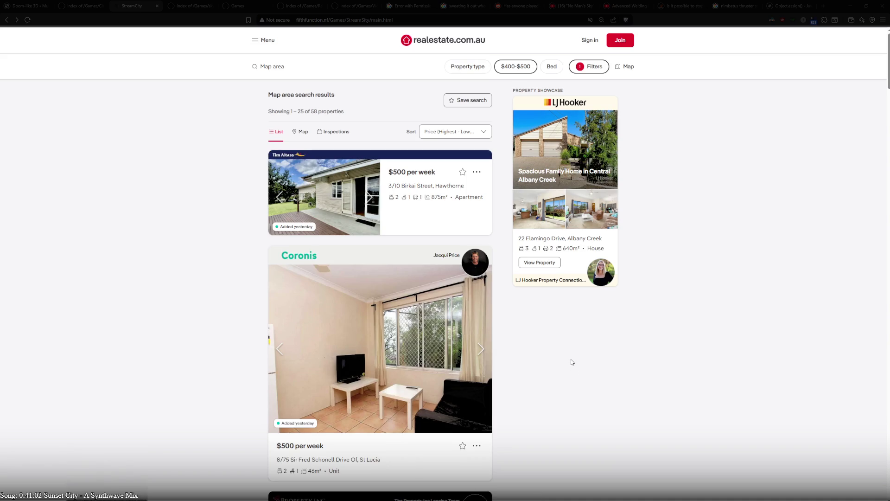
- Flip through seven photos of the $500-per-week Hawthorne apartment
left_click(368, 197)
left_click(368, 198)
left_click(369, 198)
left_click(370, 199)
left_click(369, 199)
left_click(370, 198)
left_click(370, 199)
- Flip through seven photos of the St Lucia Sir Fred Schonell Drive unit
scroll(369, 199, "down", 2)
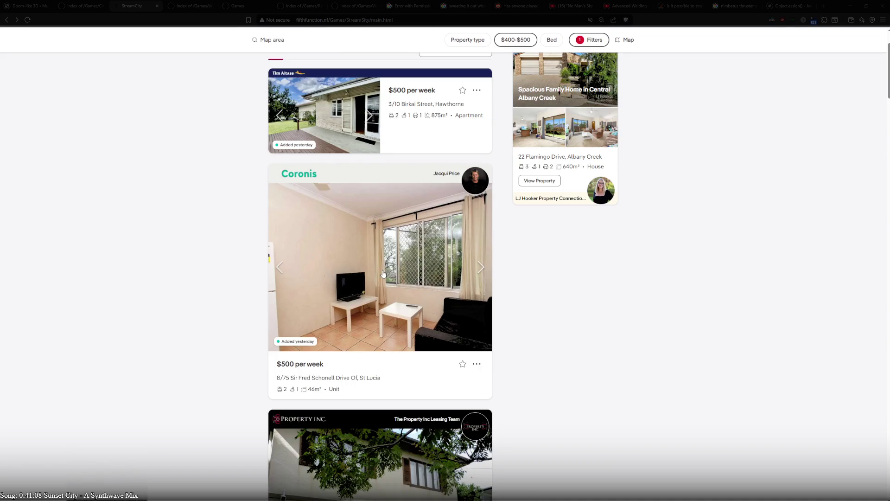
left_click(480, 267)
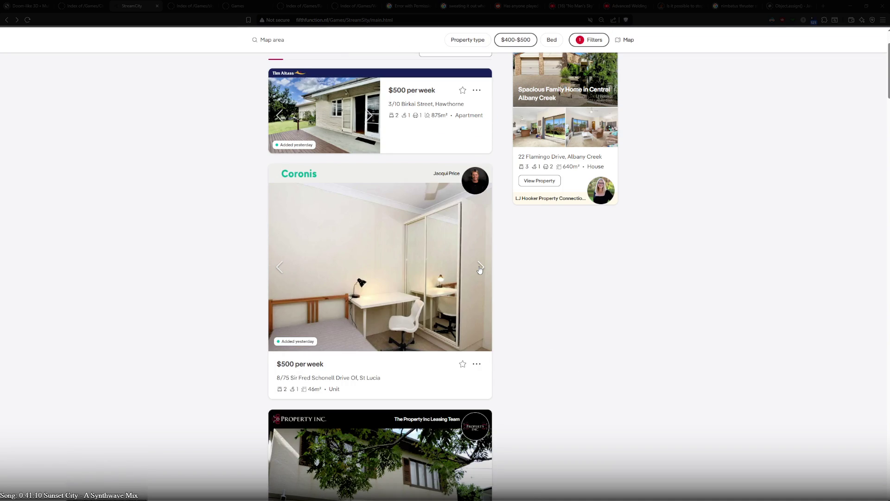
left_click(480, 268)
left_click(480, 268)
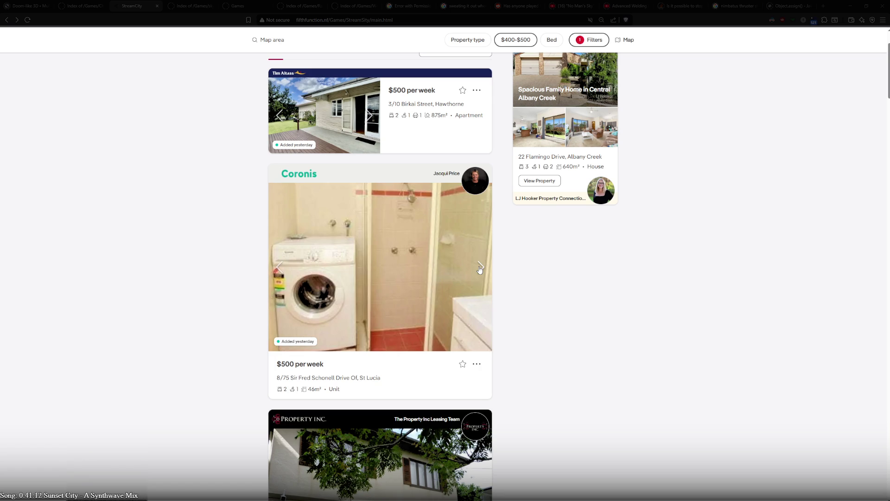
left_click(480, 267)
left_click(480, 268)
left_click(480, 268)
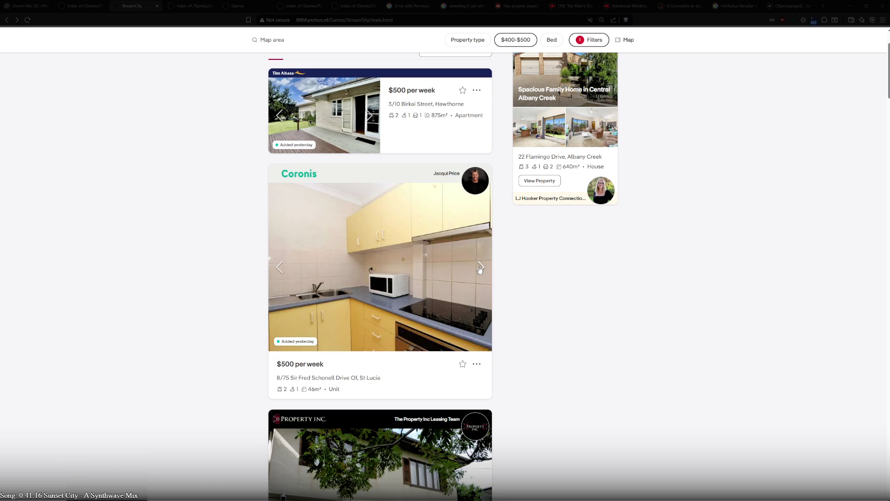
left_click(480, 268)
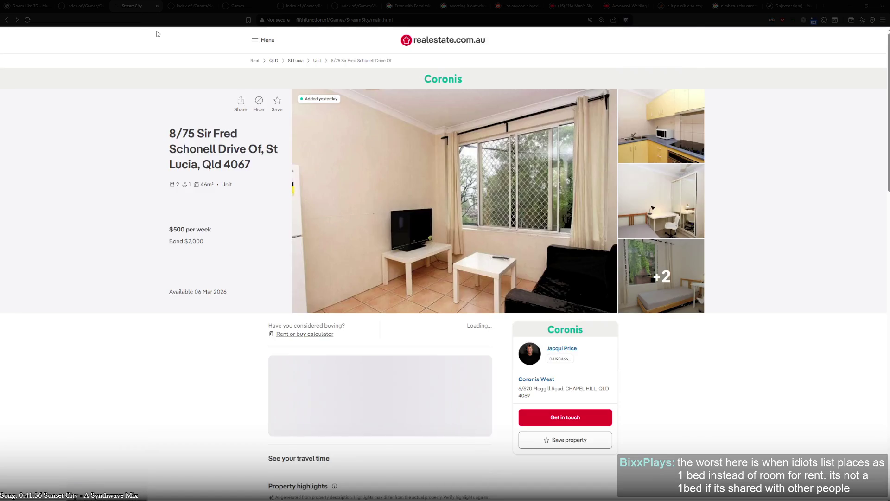
- Expand the St Lucia unit's full description and highlight the DISCLAIMER paragraph
scroll(224, 269, "down", 7)
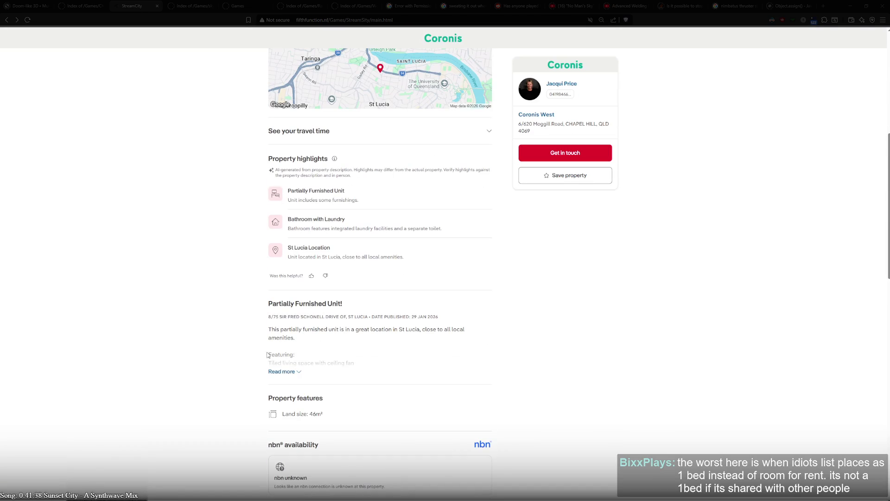
left_click(282, 371)
scroll(249, 361, "down", 2)
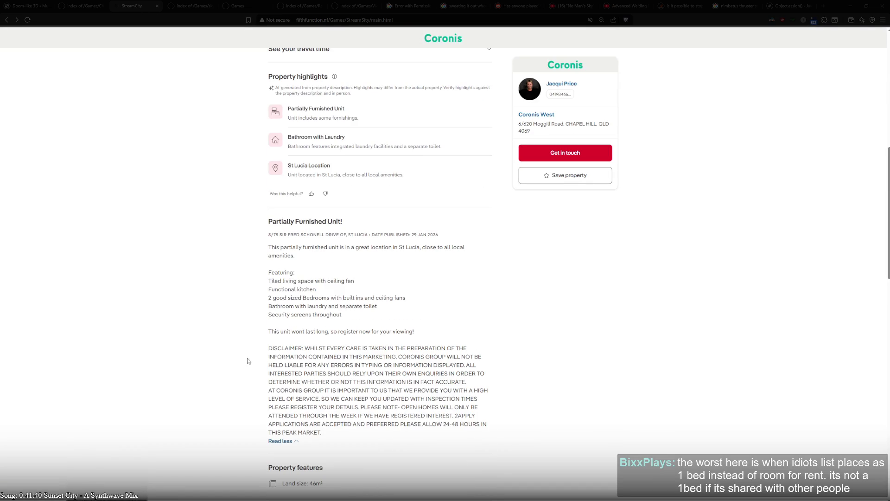
left_click_drag(264, 350, 391, 434)
left_click(298, 359)
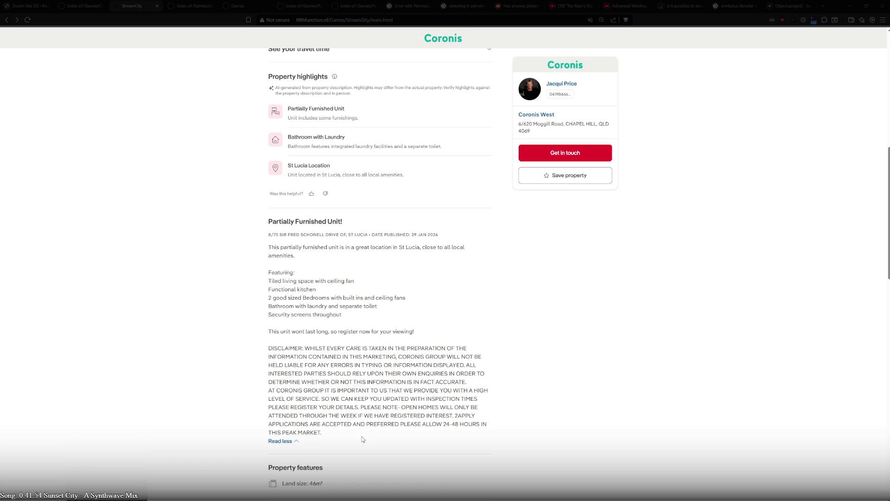
- Return to the top of the listing and back to the $400–$500 search results
scroll(170, 346, "up", 9)
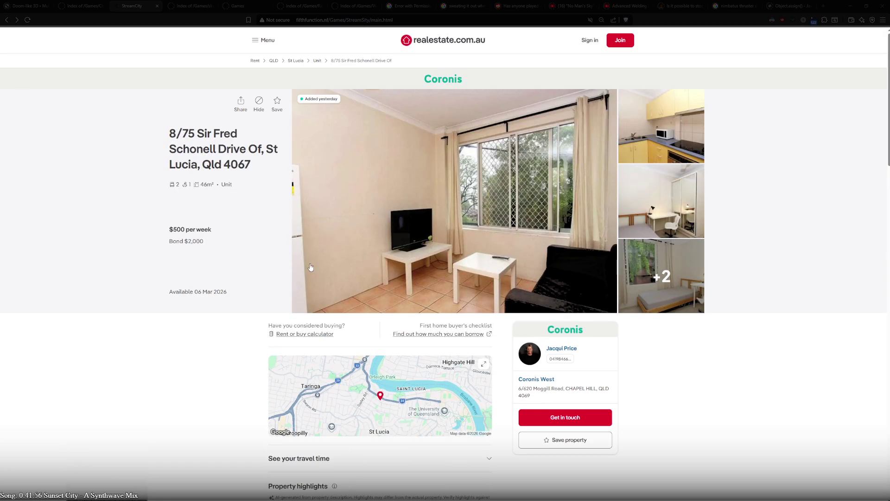
scroll(201, 363, "down", 7)
scroll(328, 372, "up", 7)
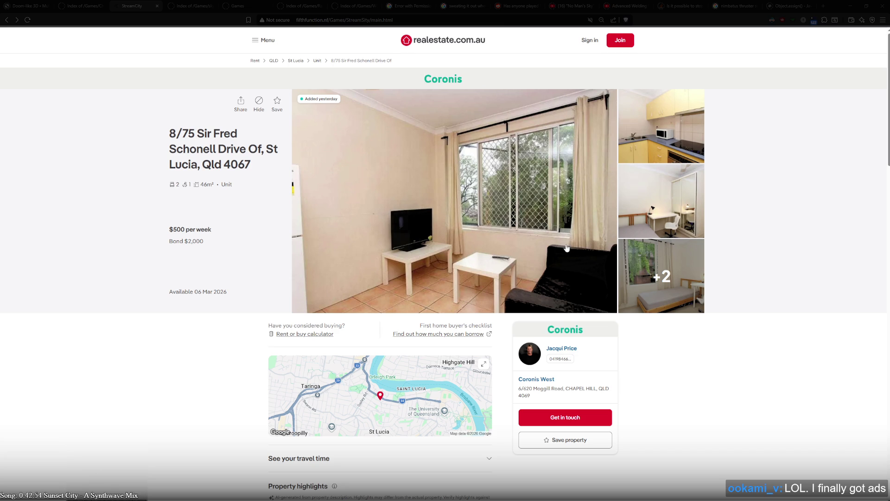
scroll(599, 290, "down", 12)
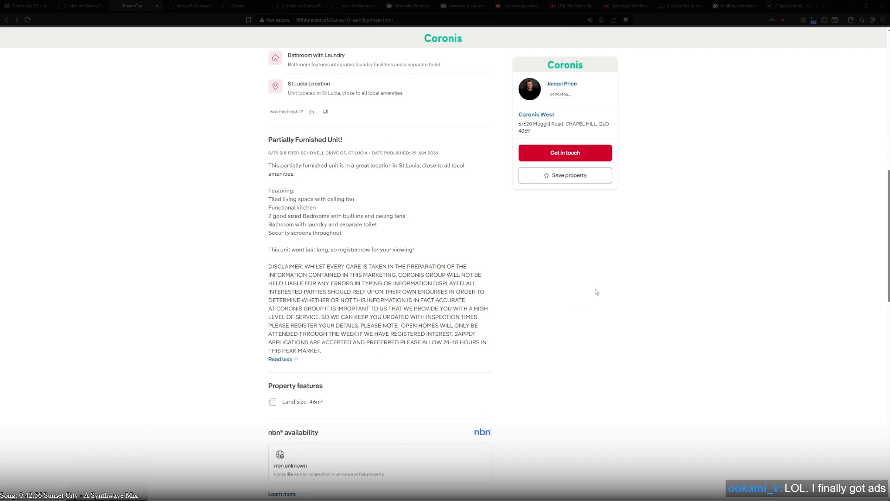
key("Home")
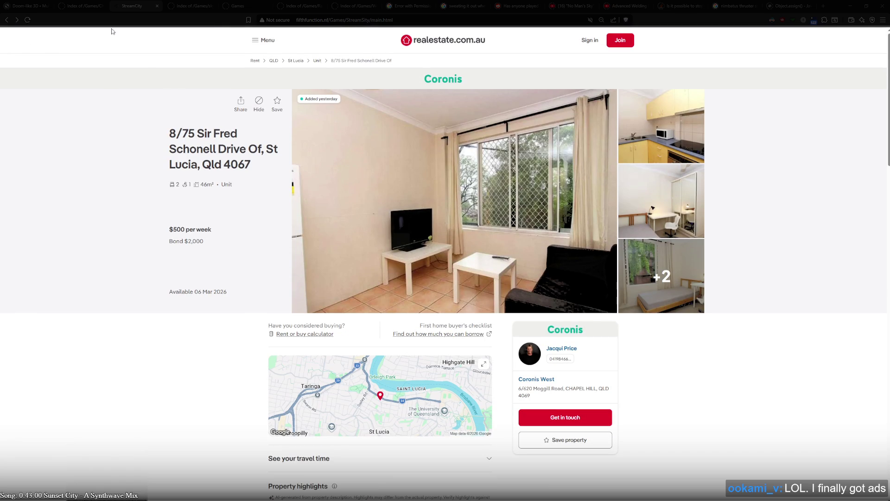
key("alt+Left")
- Flip through the Trinity Lane unit's carousel photos
scroll(129, 105, "down", 5)
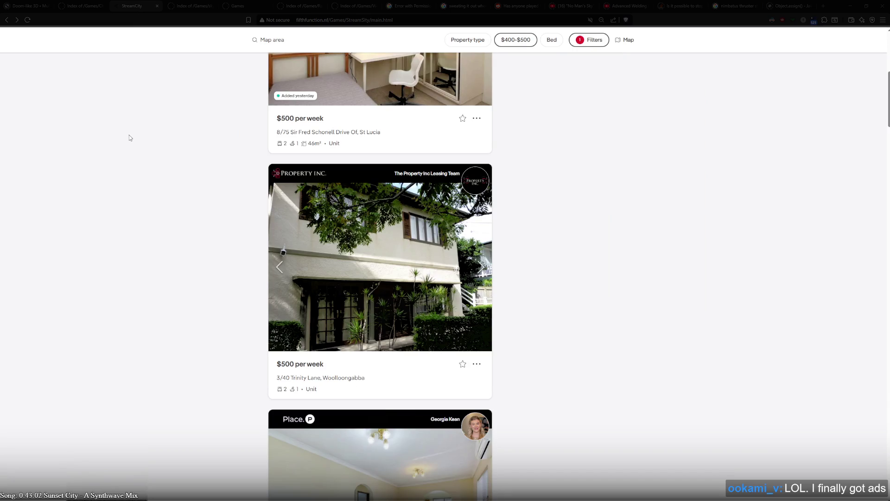
left_click(482, 266)
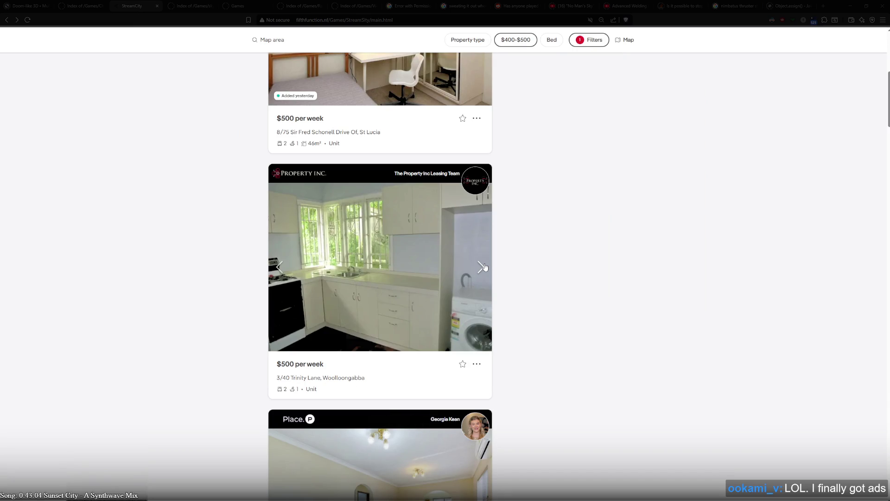
left_click(482, 267)
left_click(482, 267)
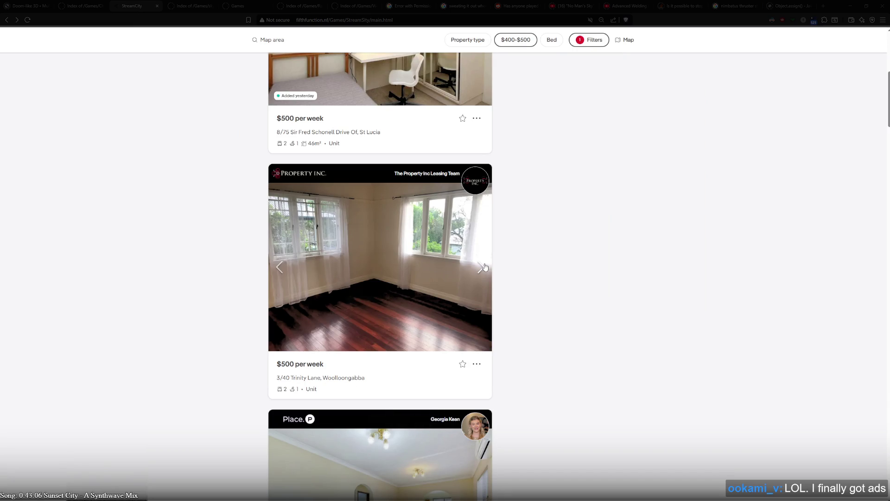
left_click(483, 267)
left_click(482, 266)
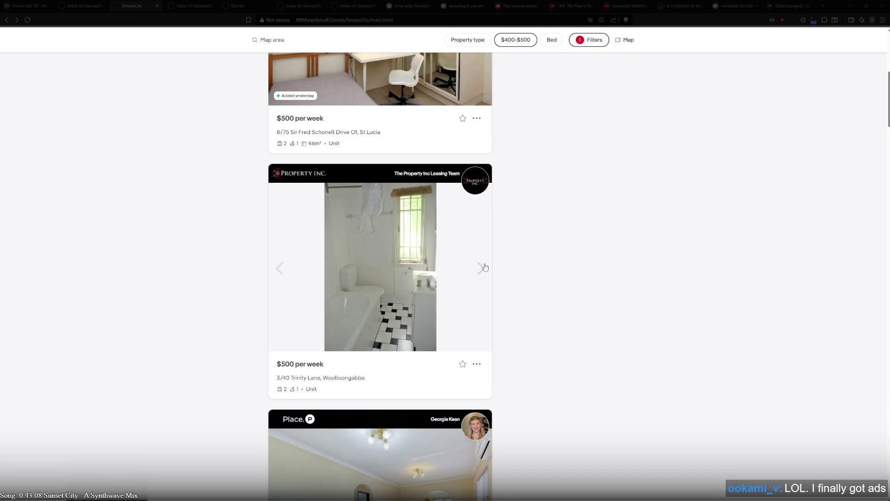
left_click(483, 267)
left_click(482, 266)
left_click(484, 267)
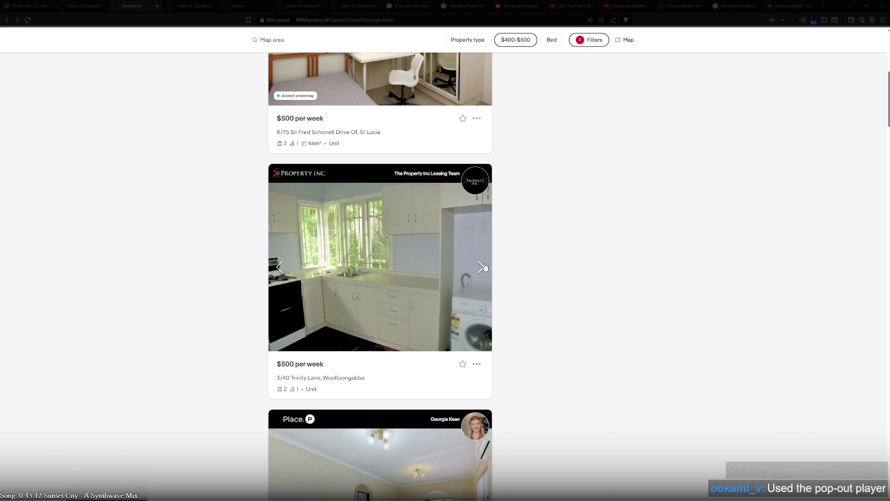
- Page through the Hawthorne Street unit's listing photos further down the results
scroll(530, 269, "down", 2)
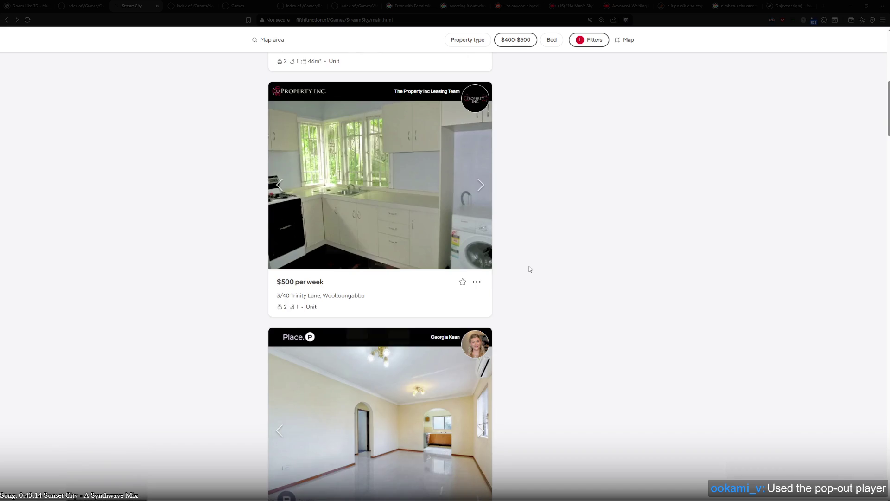
scroll(530, 269, "down", 2)
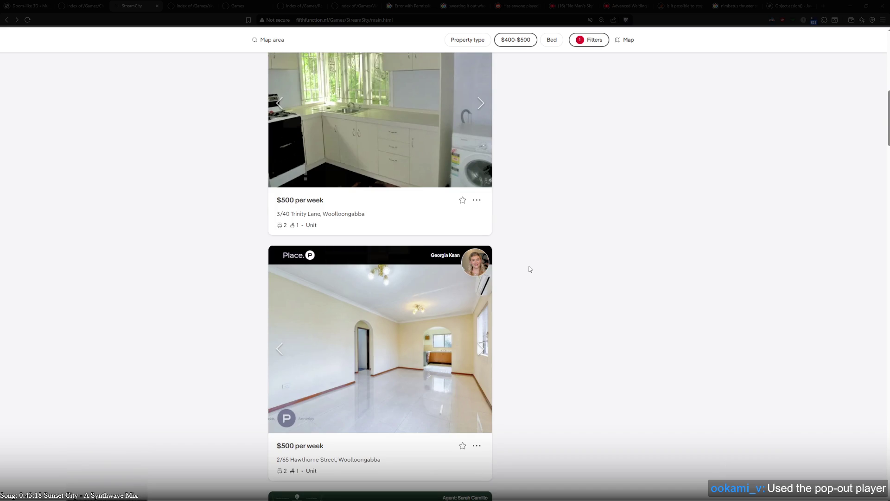
scroll(530, 269, "down", 2)
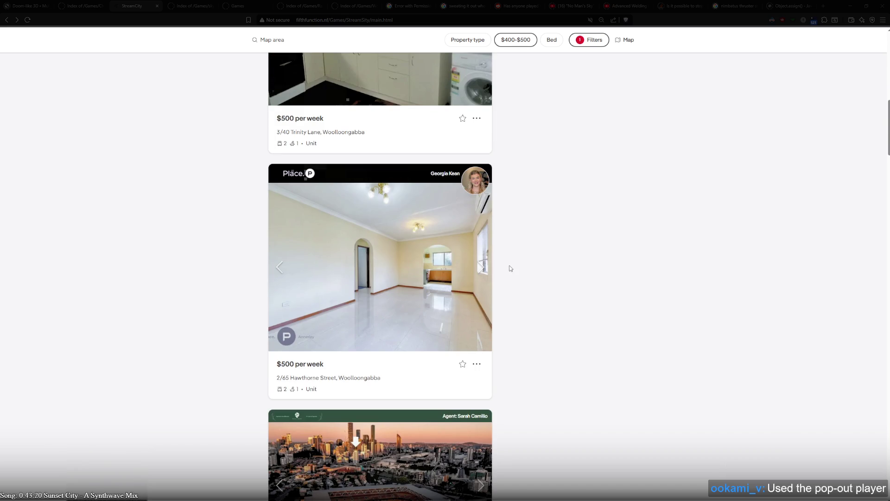
left_click(483, 273)
left_click(483, 273)
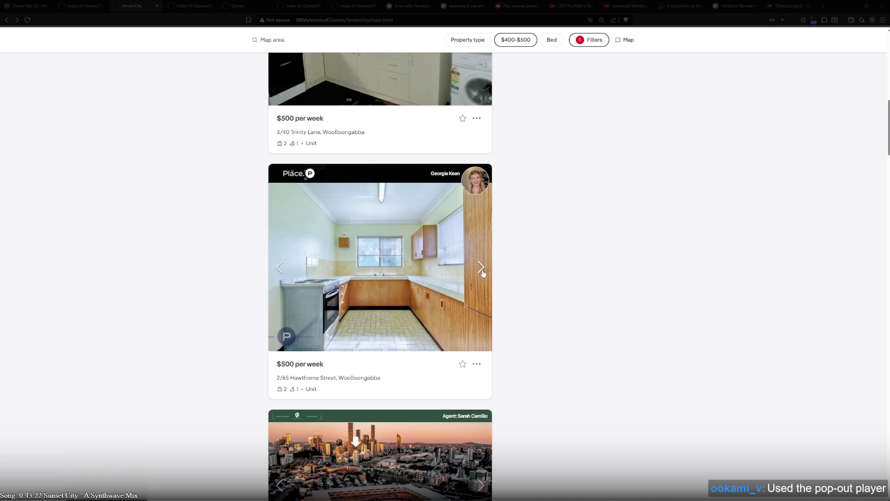
left_click(482, 273)
left_click(482, 273)
left_click(483, 273)
left_click(483, 273)
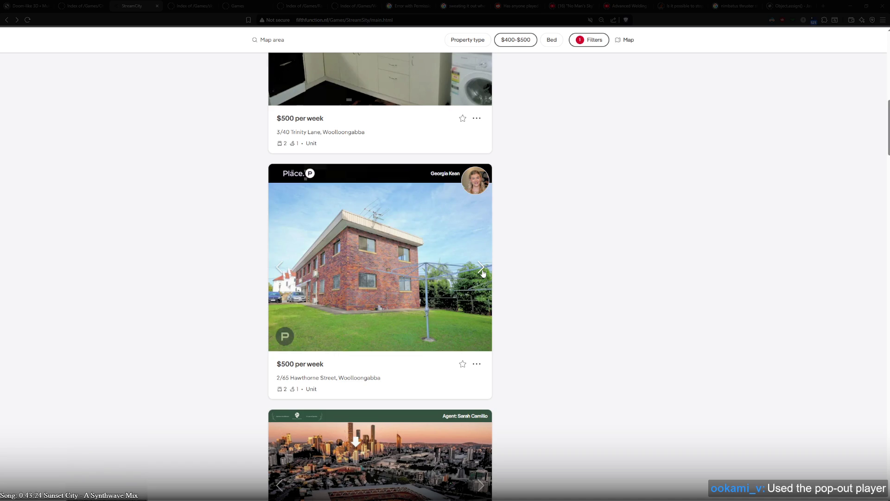
left_click(482, 273)
left_click(483, 273)
left_click(483, 272)
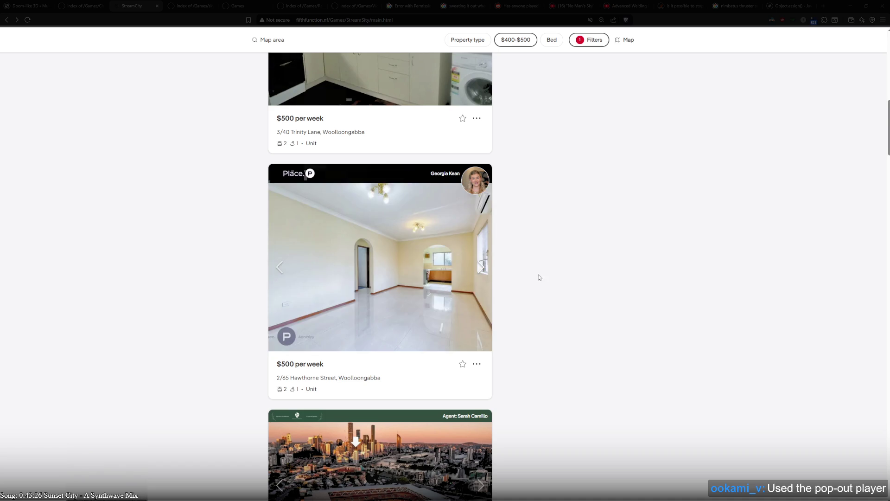
- Advance the North Quay studio's photos past the lobby to its 3.5 x 4.2m floor plan
scroll(542, 278, "down", 4)
scroll(546, 280, "down", 2)
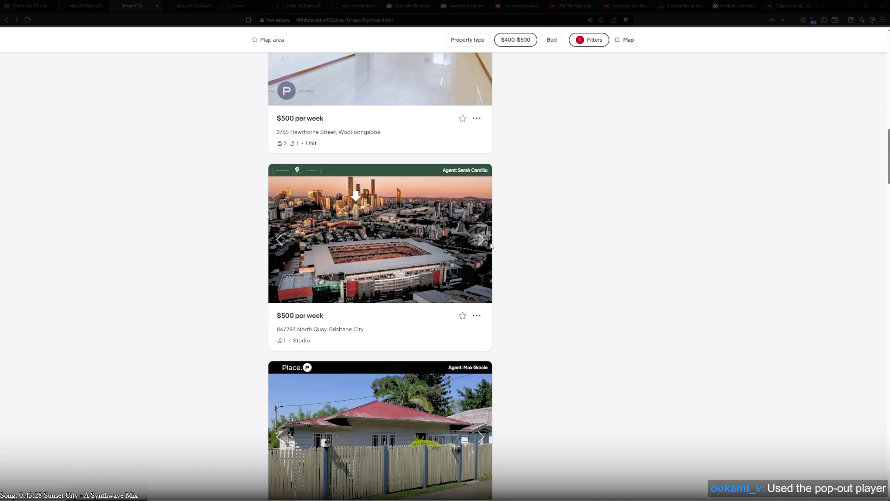
left_click(483, 239)
left_click(483, 239)
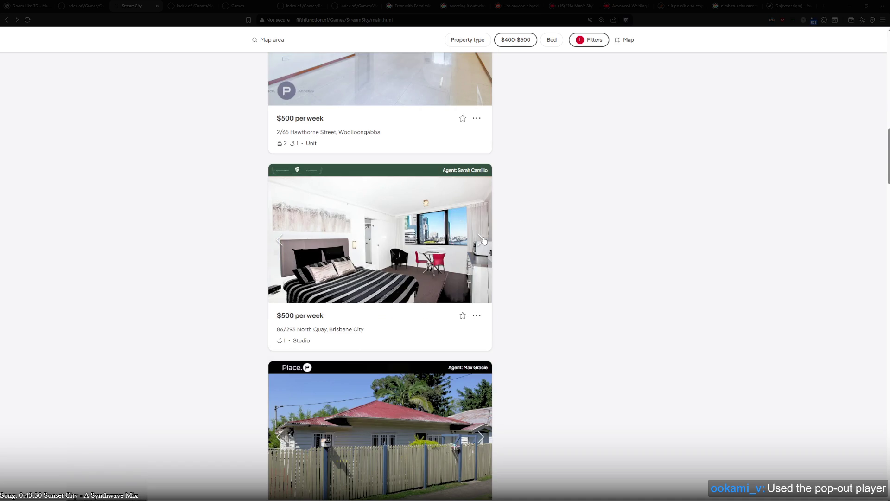
left_click(482, 240)
left_click(483, 239)
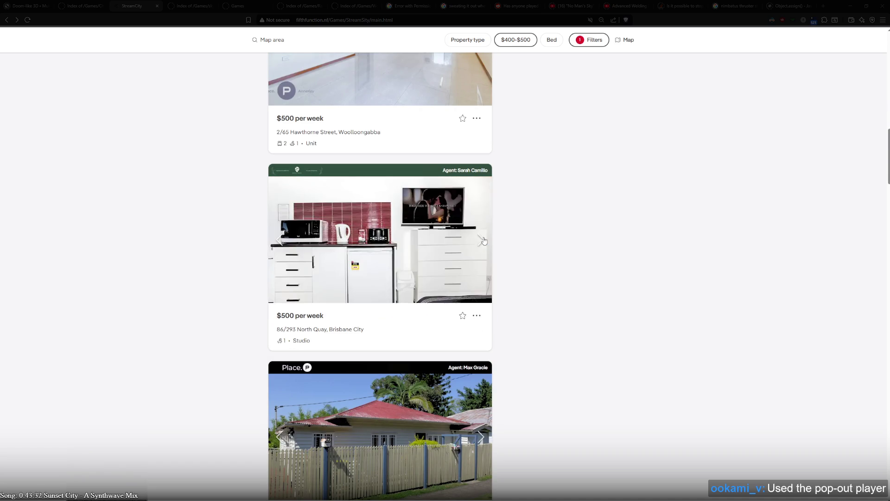
left_click(483, 239)
left_click(482, 239)
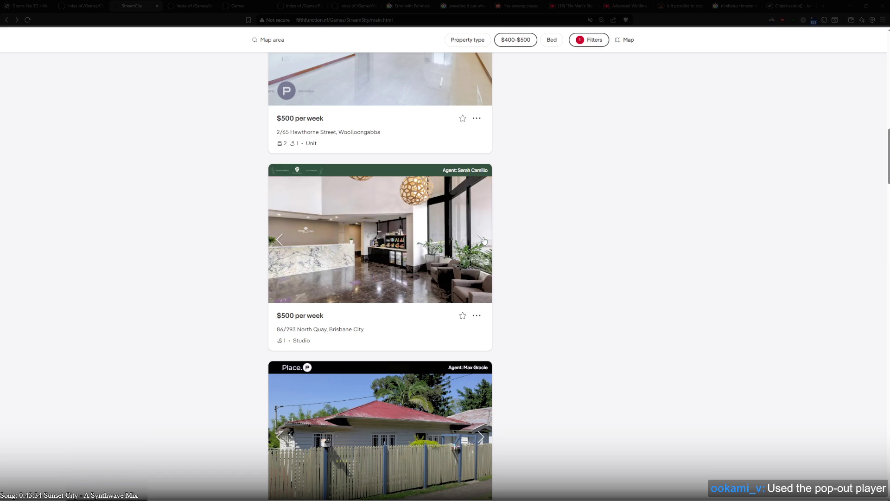
left_click(279, 242)
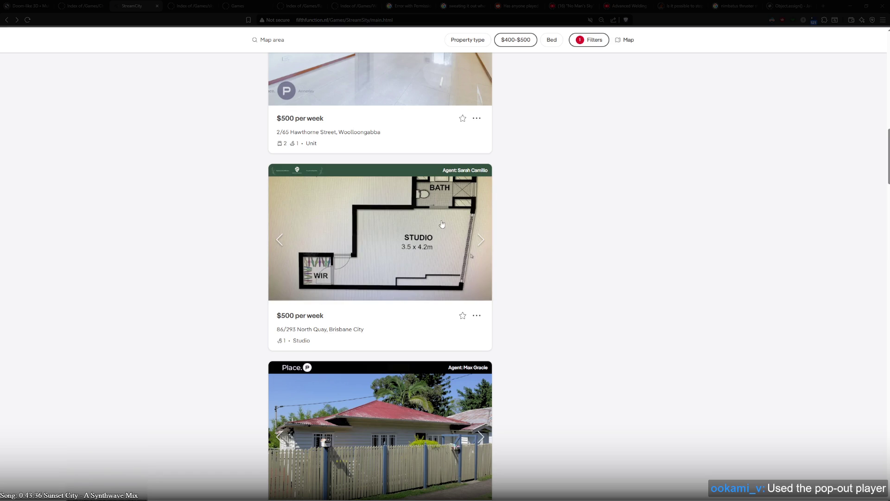
- Flip through the 208 Campbell Street, Paddington unit's photos, starting with its interior
scroll(595, 358, "down", 3)
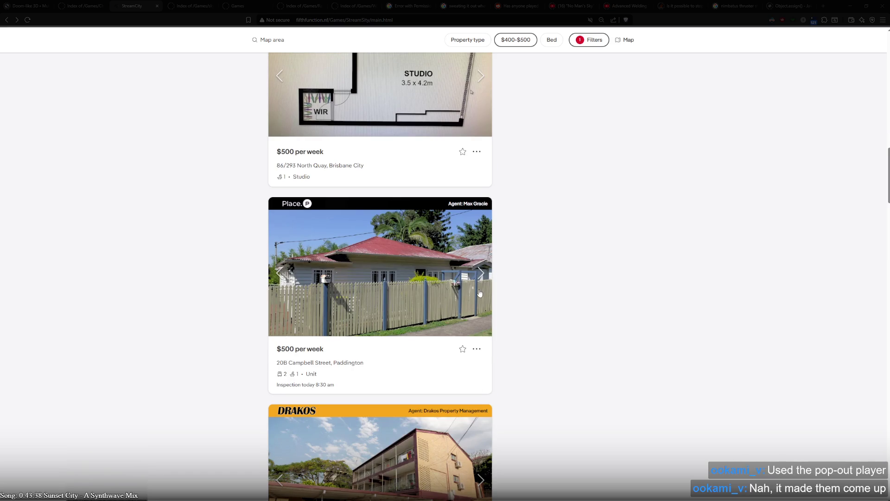
left_click(483, 274)
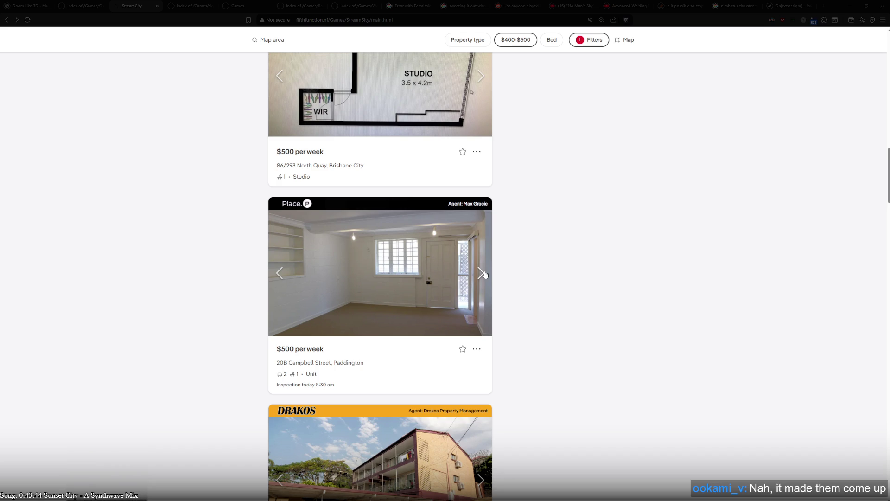
left_click(485, 274)
left_click(485, 274)
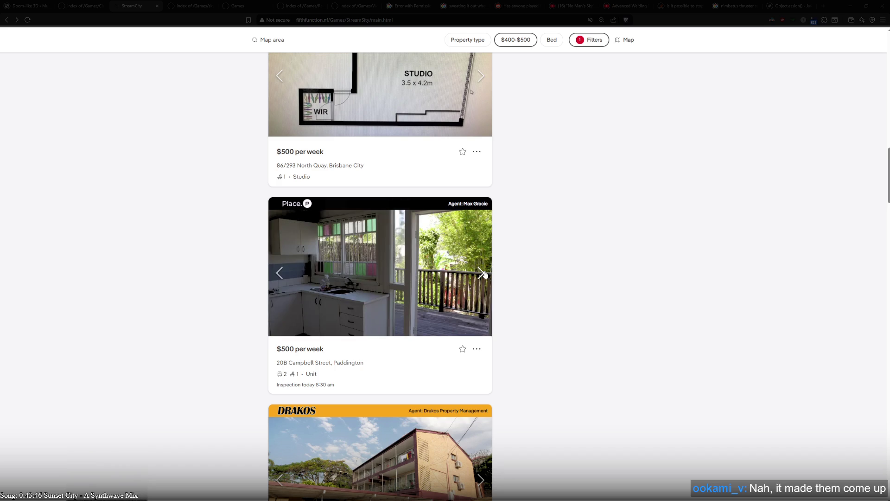
left_click(484, 274)
left_click(484, 274)
left_click(485, 274)
left_click(484, 274)
left_click(485, 274)
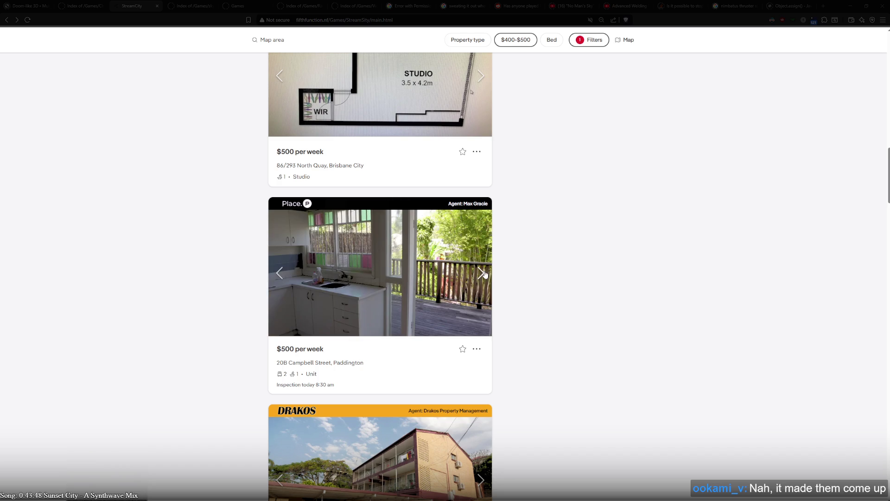
left_click(484, 274)
- Show two interior photos on the $475 Alfred Street, Fortitude Valley unit's card
scroll(483, 271, "down", 5)
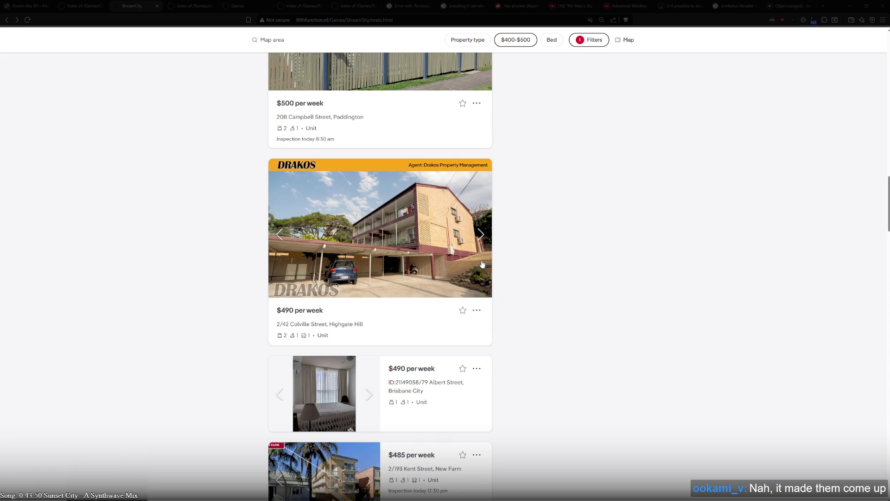
scroll(482, 263, "down", 3)
scroll(482, 263, "down", 3)
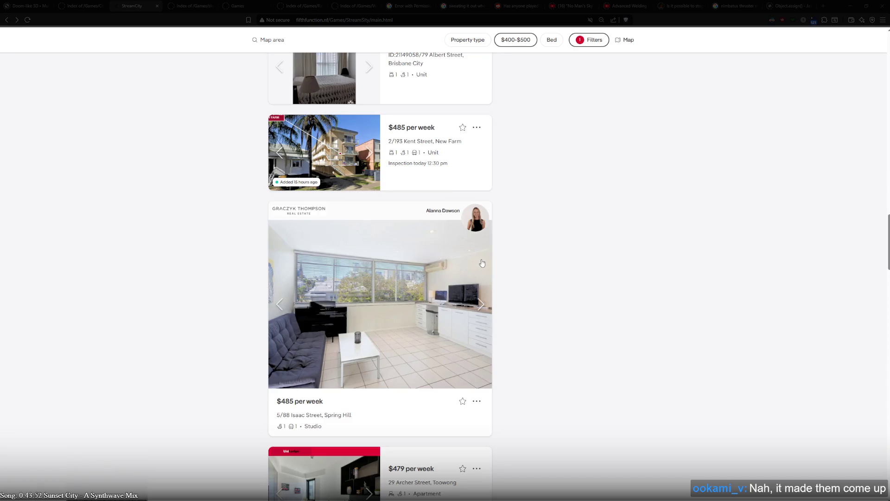
scroll(482, 263, "down", 3)
scroll(482, 263, "down", 5)
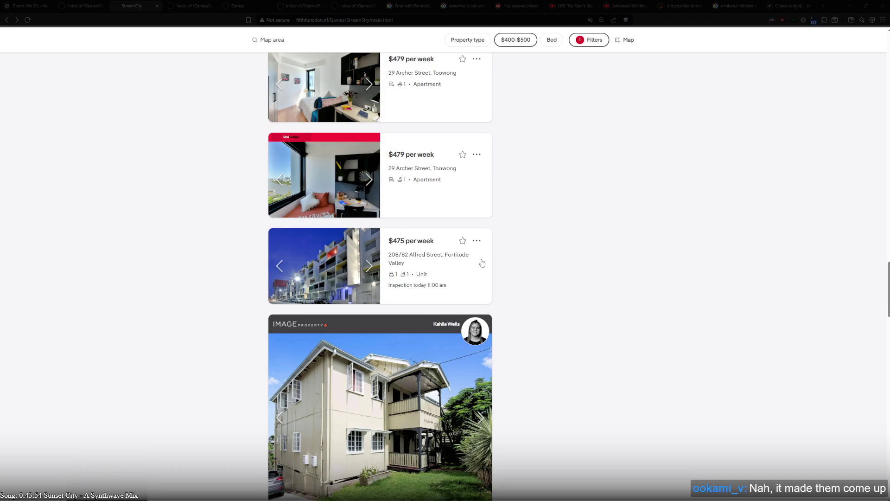
left_click(375, 267)
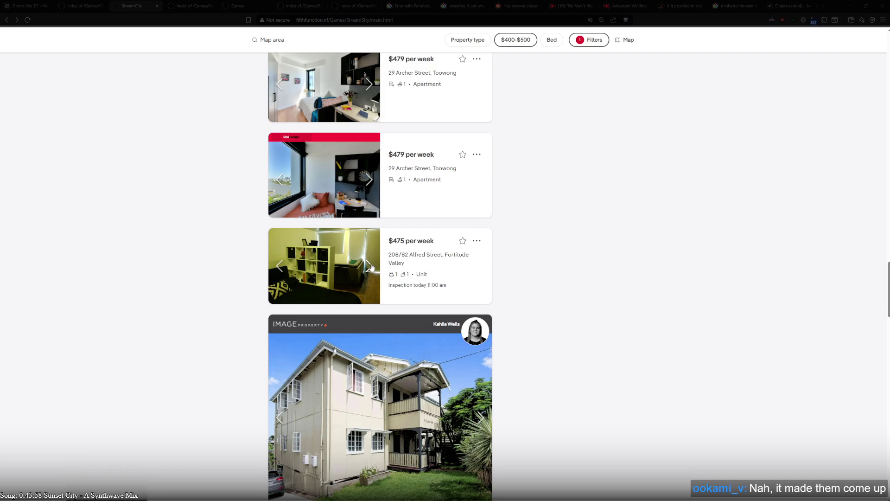
left_click(371, 267)
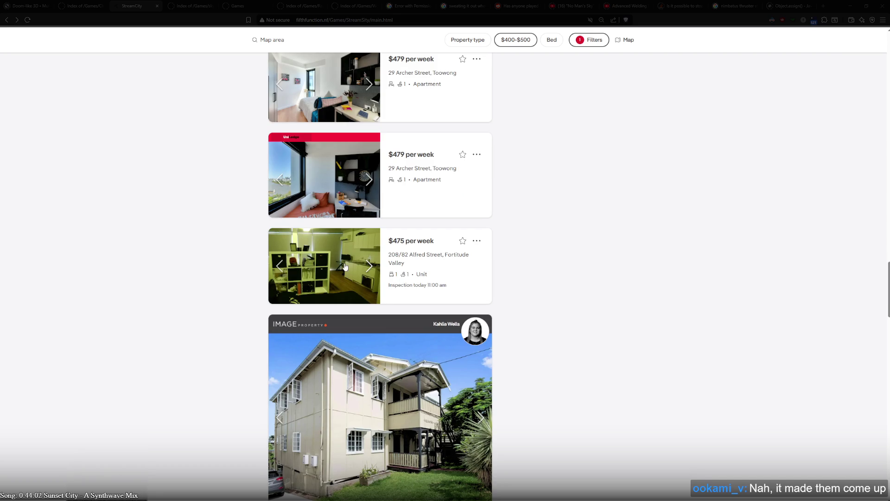
- Open the 208/82 Alfred Street listing and view its photos full-screen at 1 of 8
left_click(411, 260)
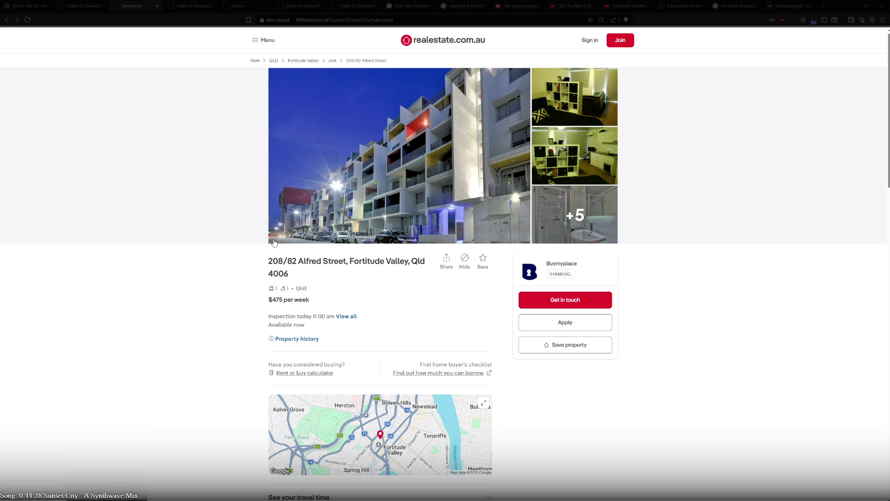
left_click(435, 158)
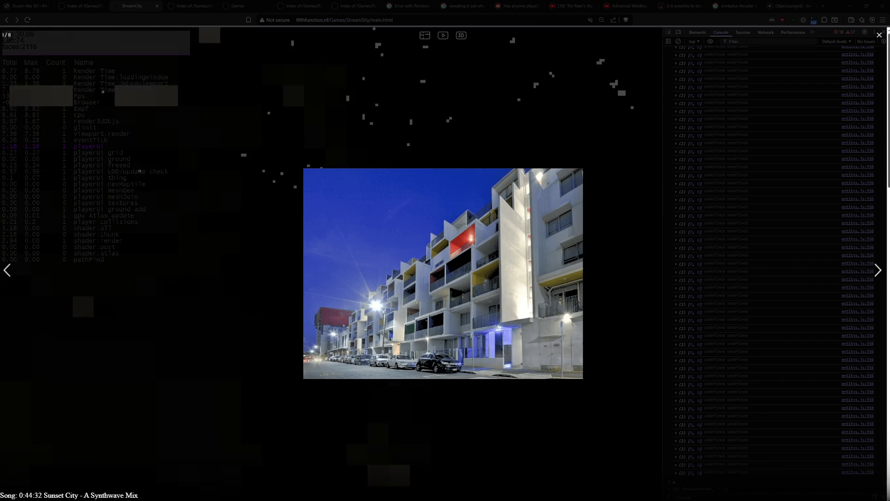
- Close and reopen the Alfred Street lightbox, then advance to photo 3 of 8, the kitchenette
left_click(657, 244)
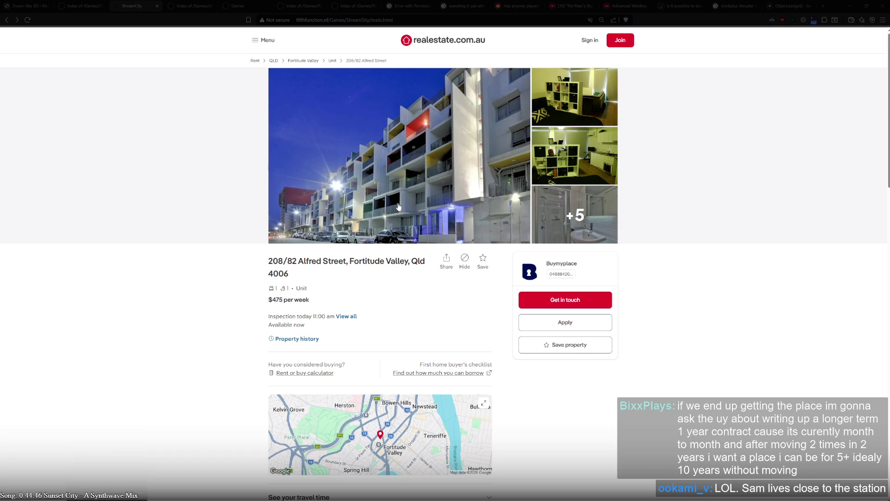
left_click(423, 194)
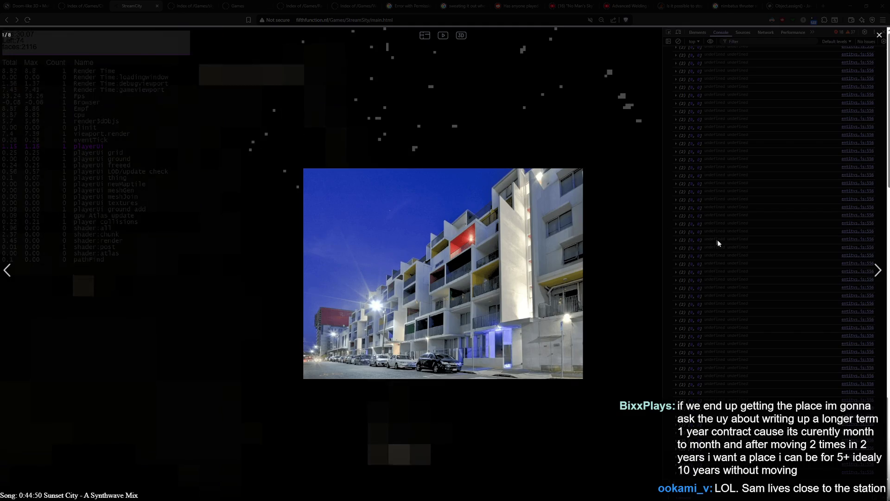
left_click(874, 271)
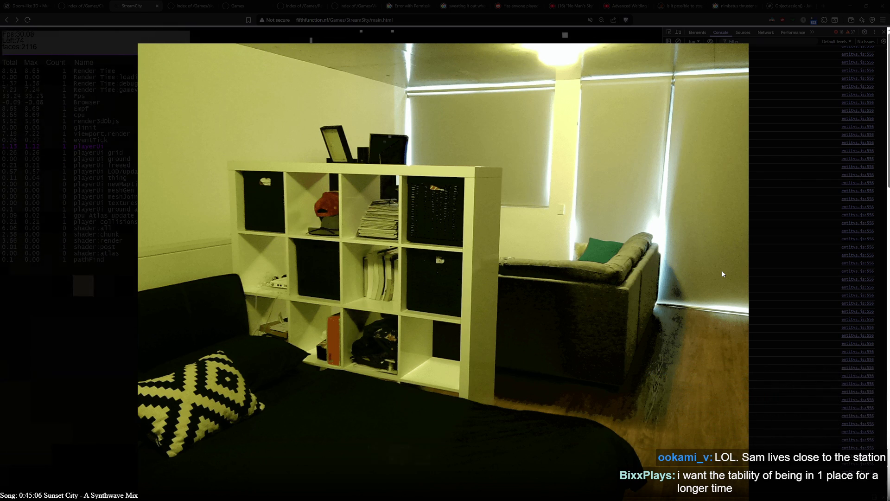
mouse_move(730, 320)
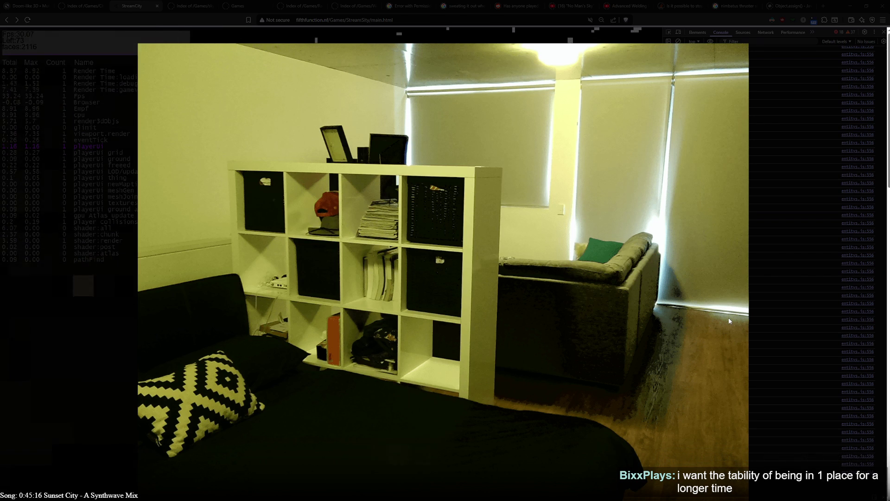
mouse_move(855, 313)
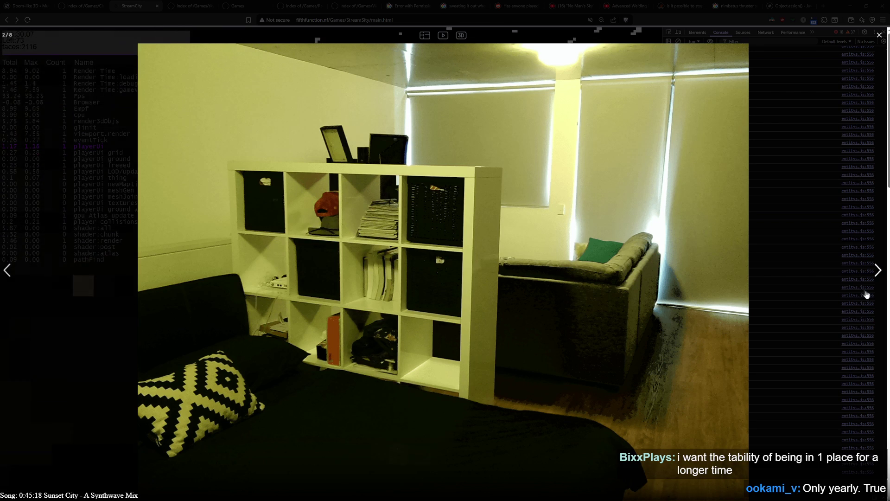
mouse_move(872, 287)
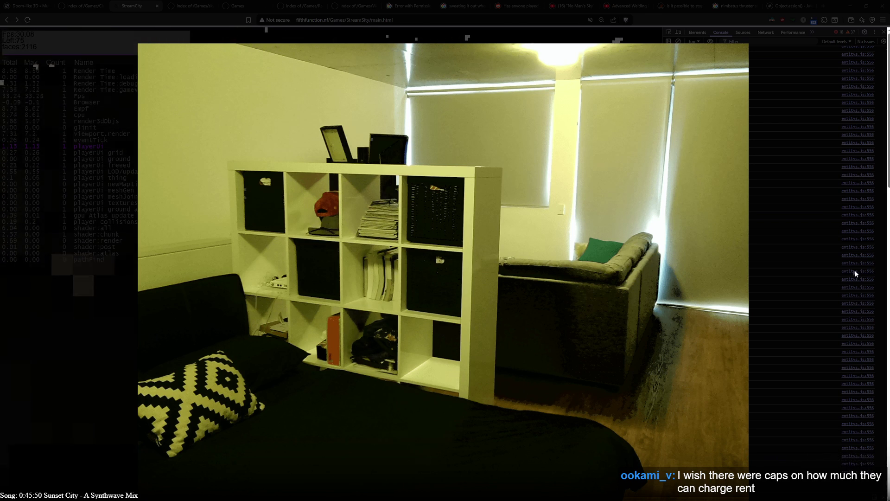
mouse_move(871, 271)
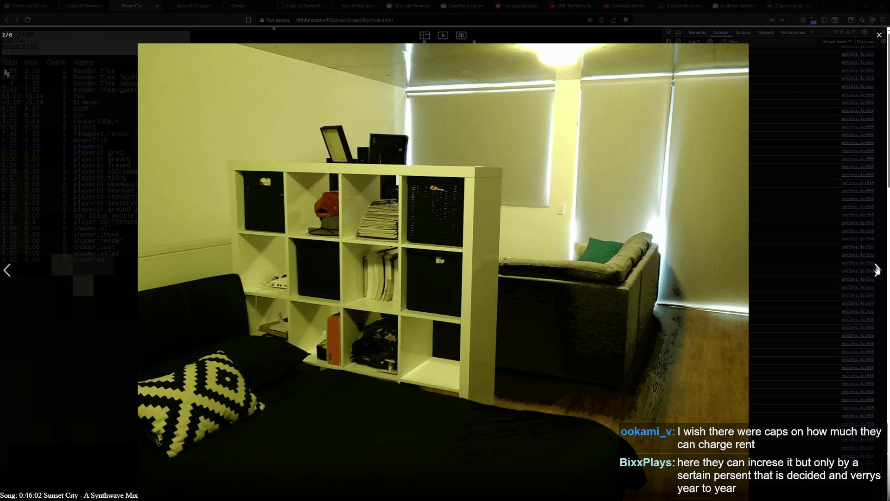
left_click(877, 270)
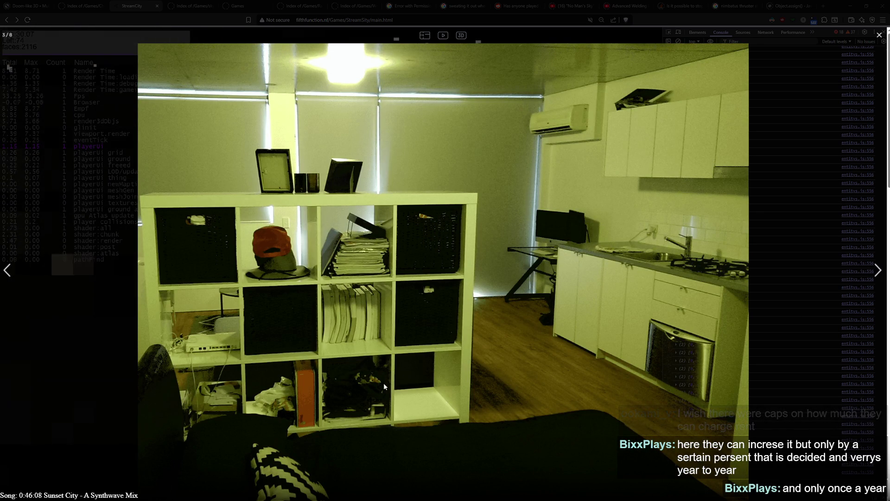
- Step back and forth through the gallery photos around the kitchen photo
key("Right")
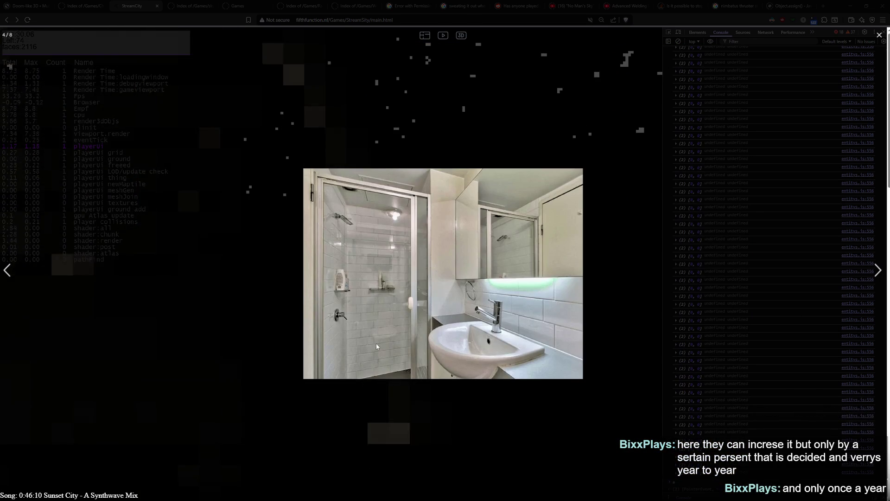
key("Right")
key("Right")
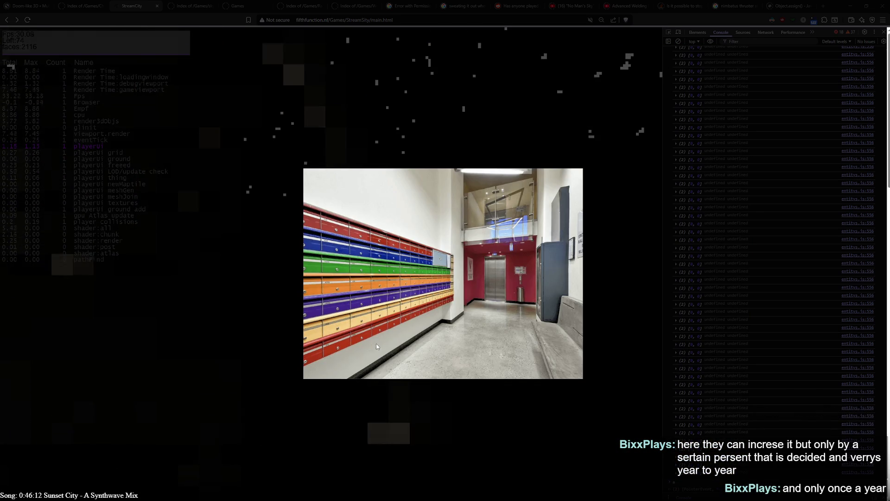
key("Right")
key("Right")
key("Escape")
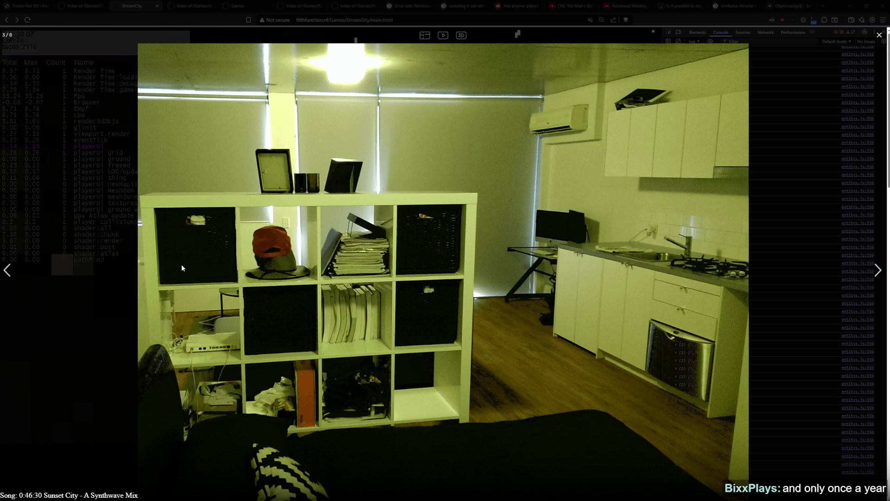
key("Left")
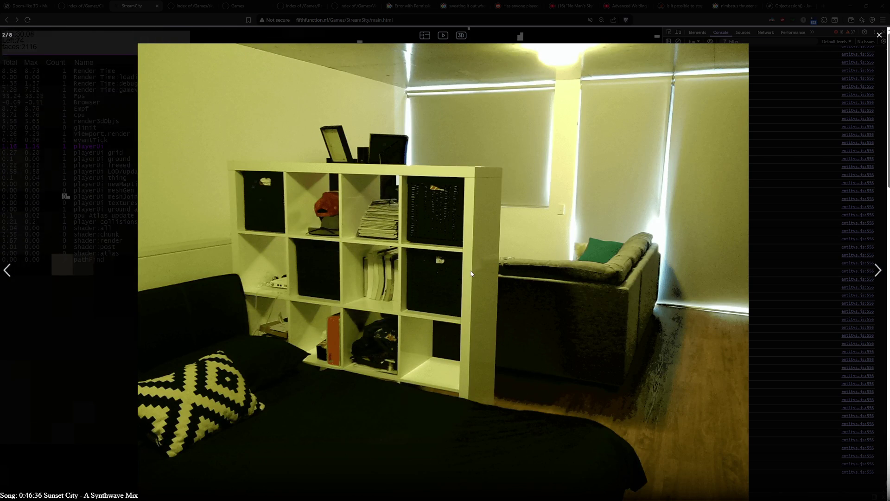
key("Right")
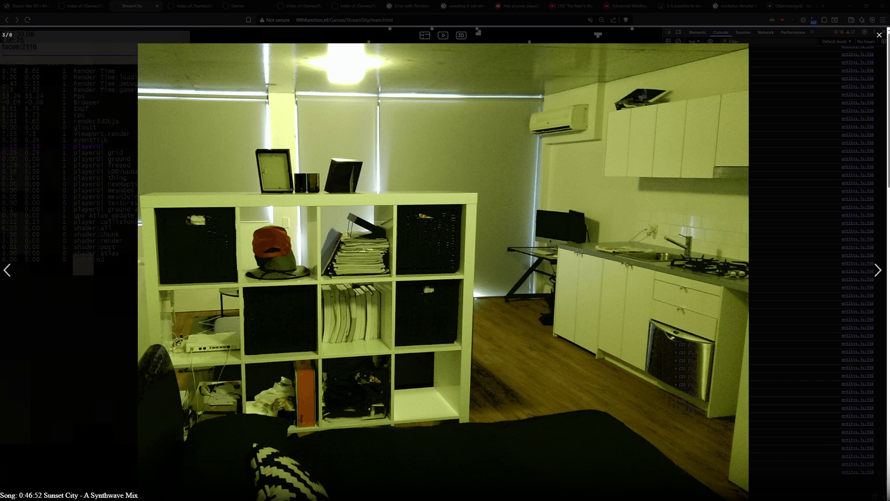
key("Left")
key("Right")
key("Left")
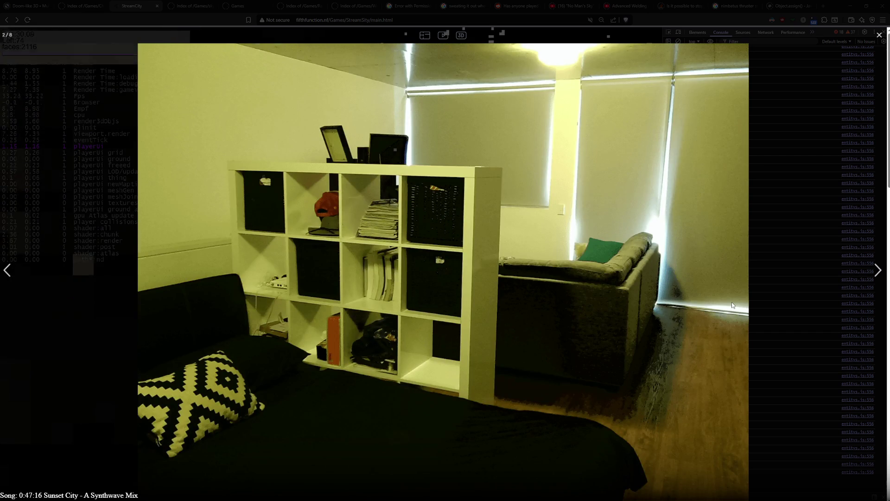
key("Right")
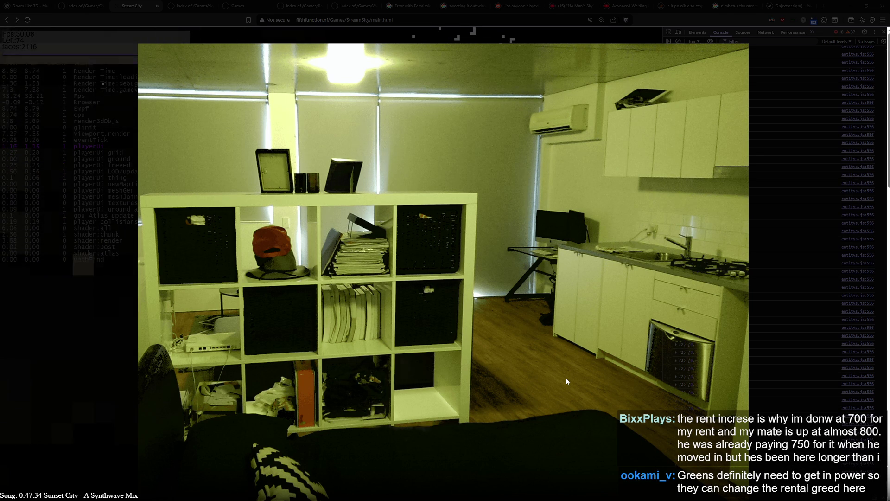
- Advance past the bathroom and mailbox photos to the sunset street scene, then close the gallery
key("Right")
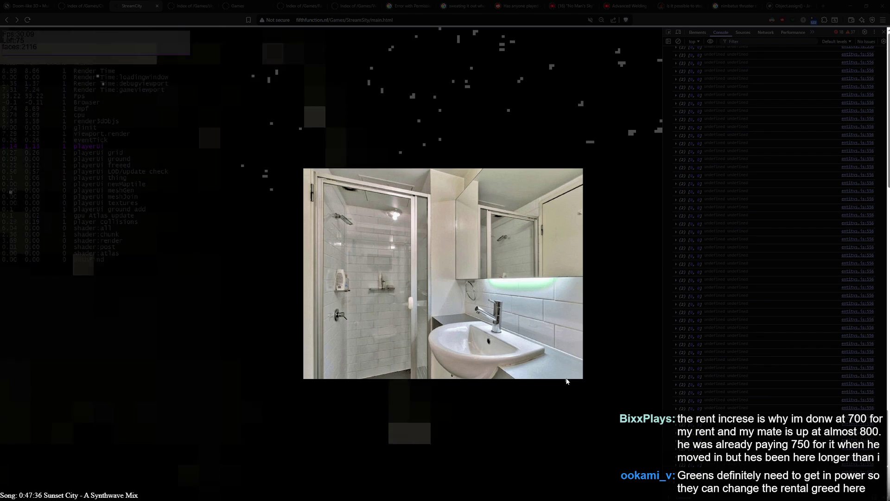
key("Right")
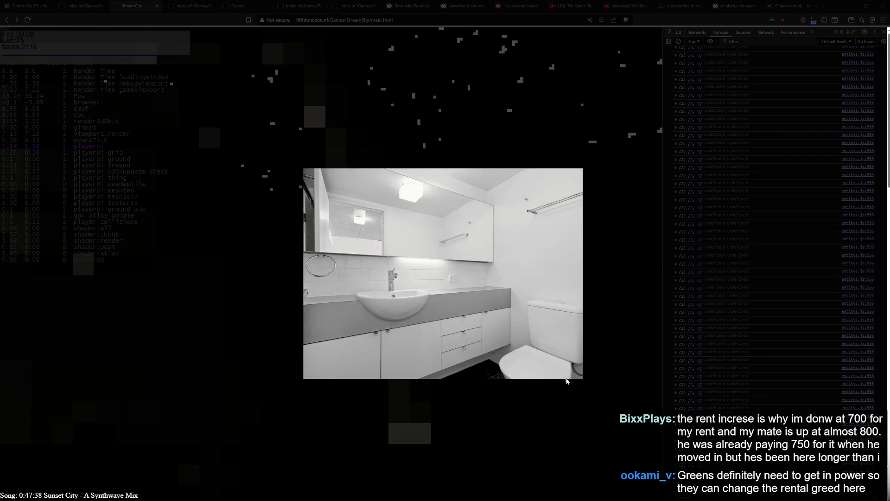
key("Right")
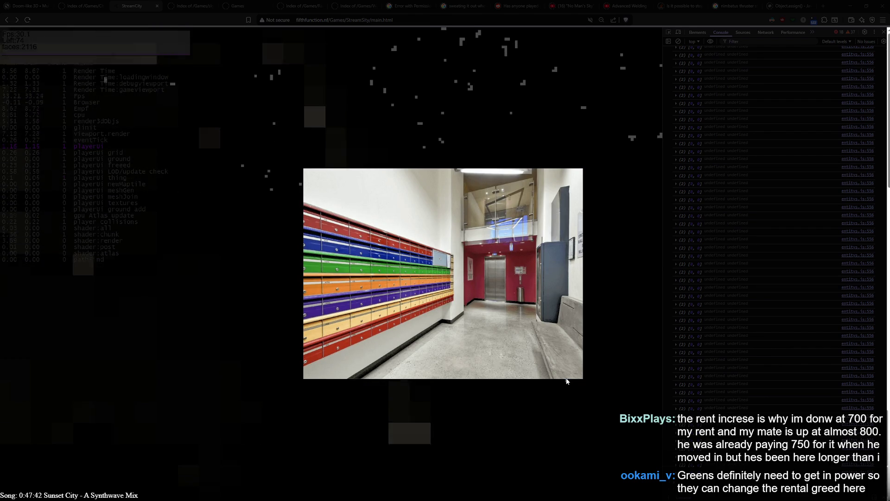
mouse_move(576, 377)
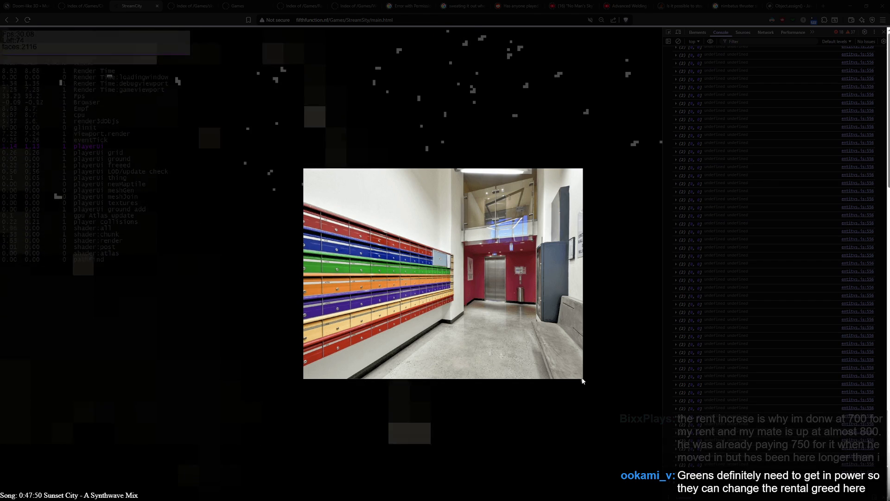
key("Right")
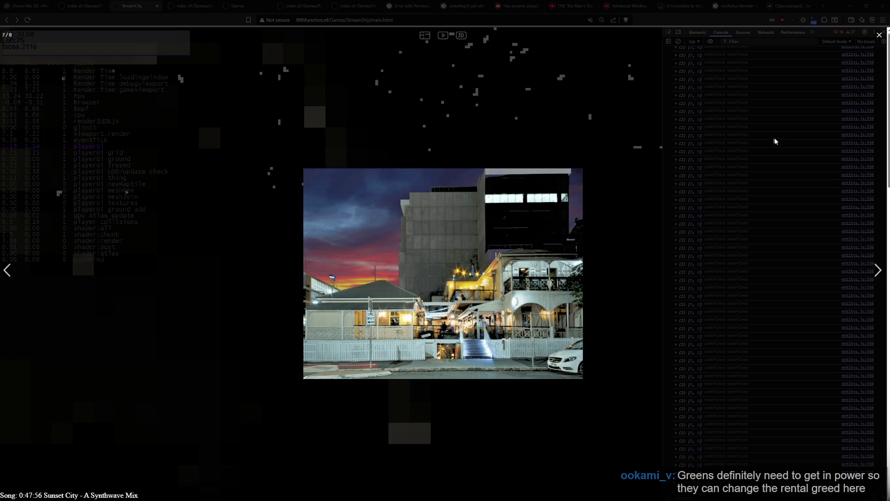
left_click(885, 36)
- Glance over the Alfred Street listing page, then go back to the $400–$500 results
scroll(530, 371, "down", 9)
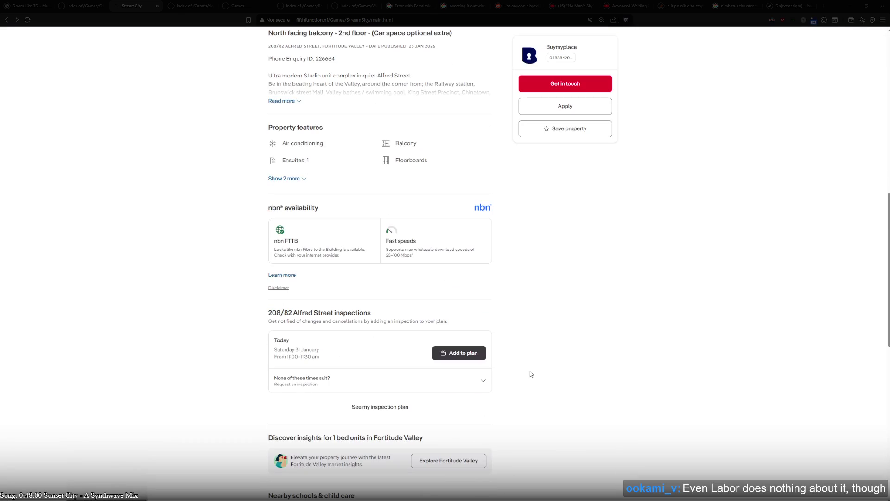
scroll(530, 371, "up", 10)
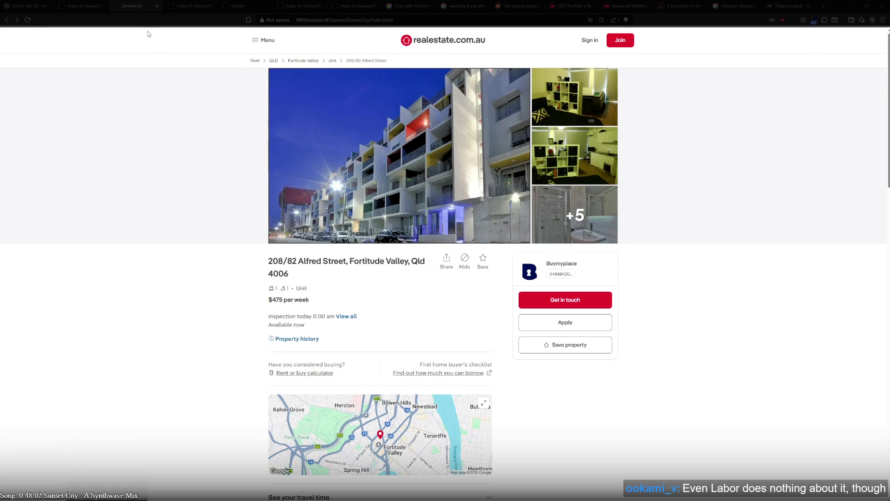
key("alt+Left")
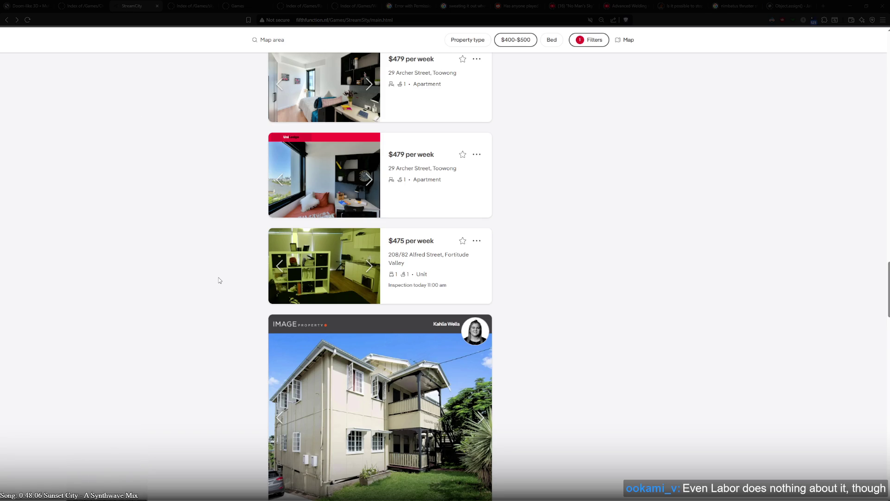
scroll(220, 280, "down", 2)
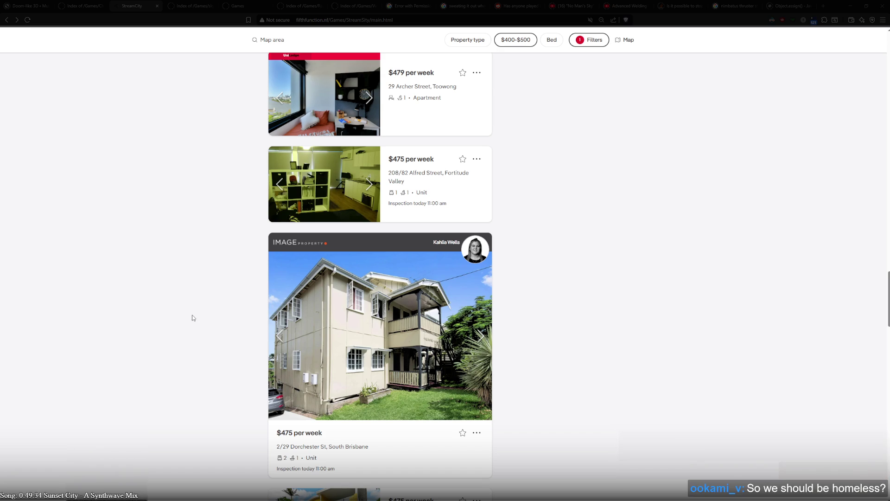
scroll(193, 318, "down", 3)
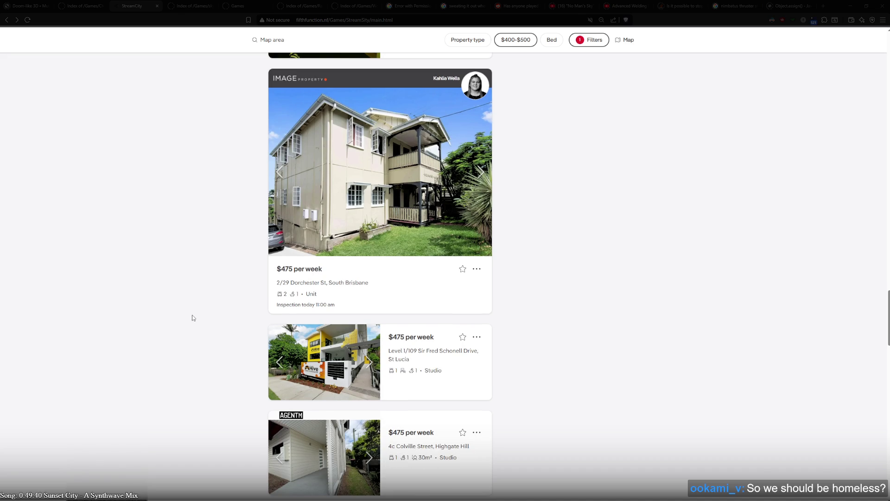
scroll(193, 318, "down", 3)
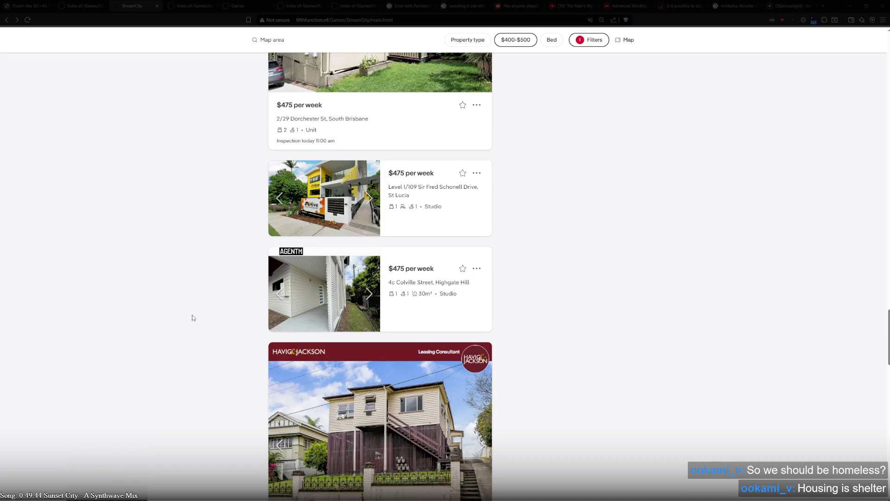
scroll(221, 323, "down", 10)
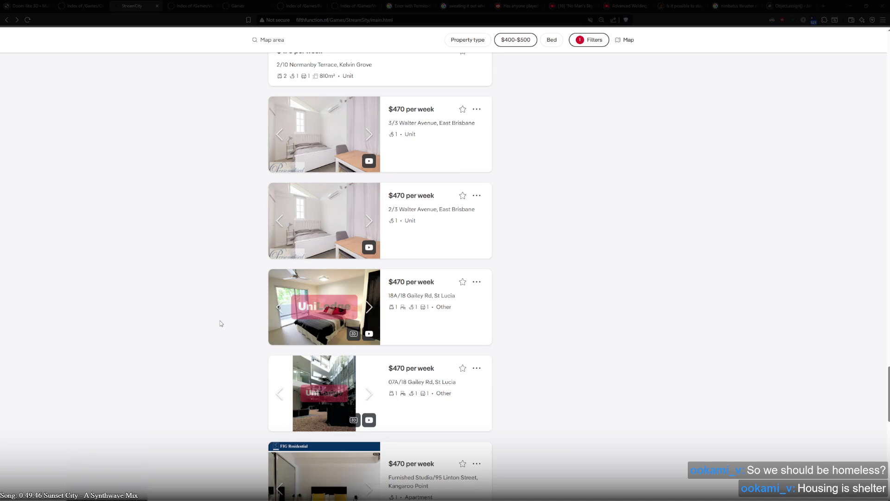
scroll(221, 322, "down", 5)
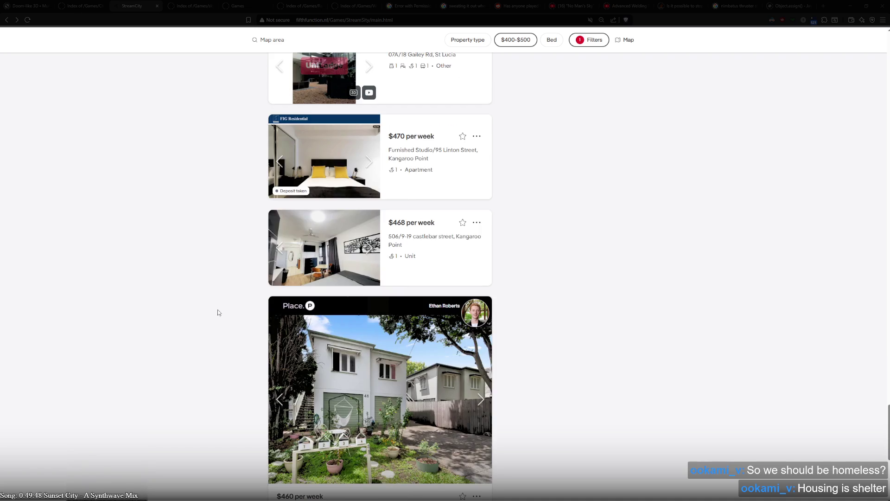
scroll(218, 310, "up", 5)
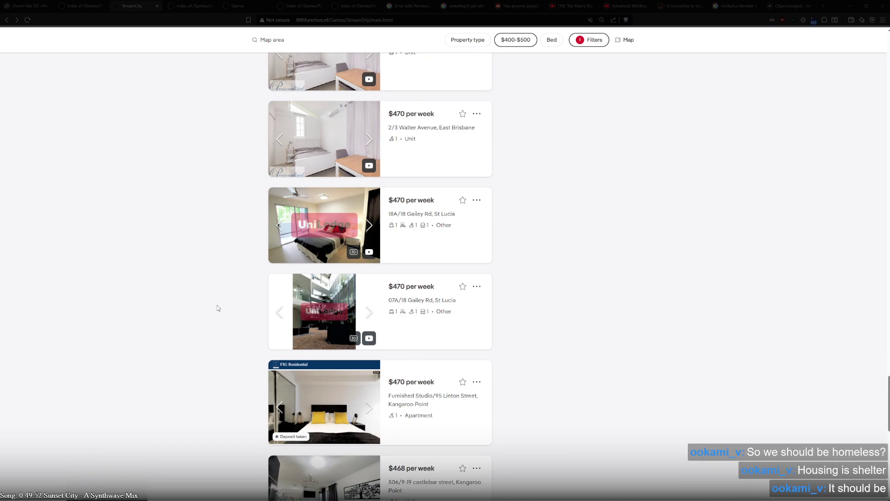
scroll(218, 307, "down", 5)
scroll(217, 307, "down", 5)
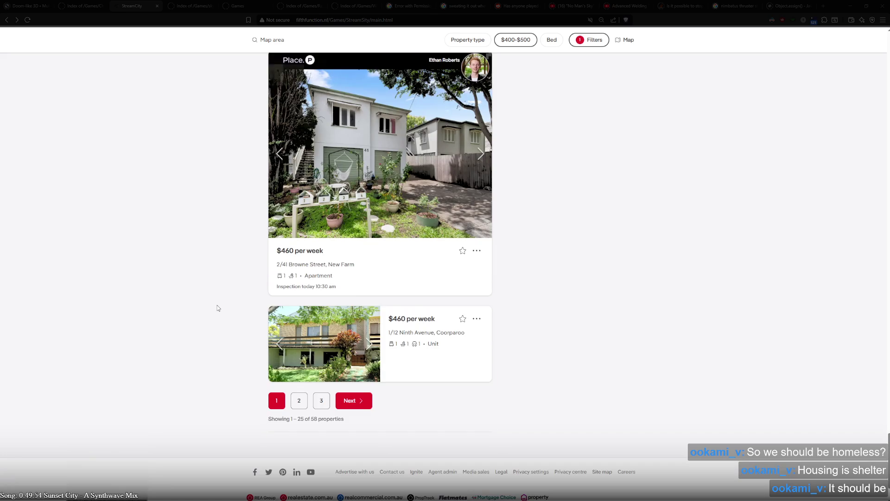
scroll(217, 308, "up", 7)
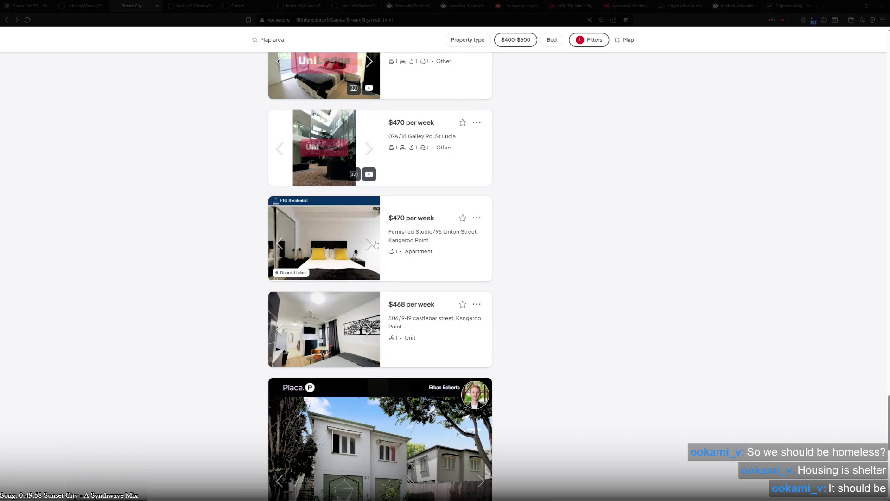
- Flip the Linton Street furnished studio's thumbnail on to its kitchen photo
left_click(370, 241)
left_click(376, 244)
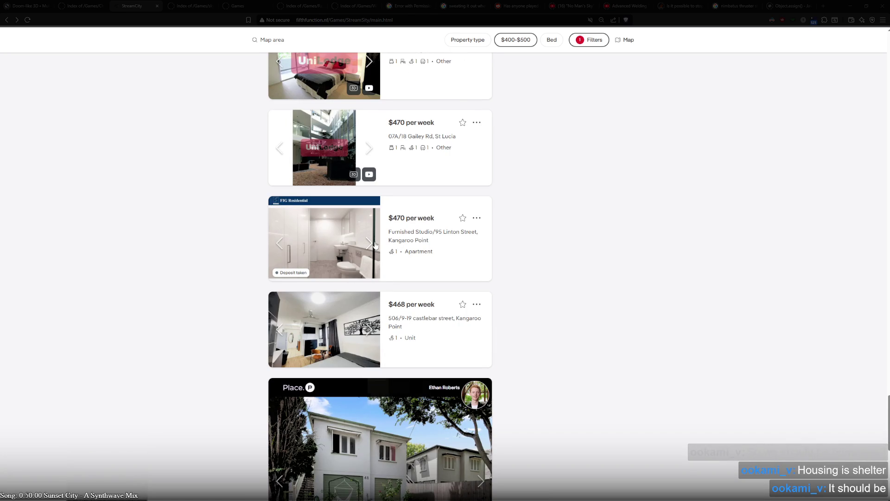
left_click(375, 245)
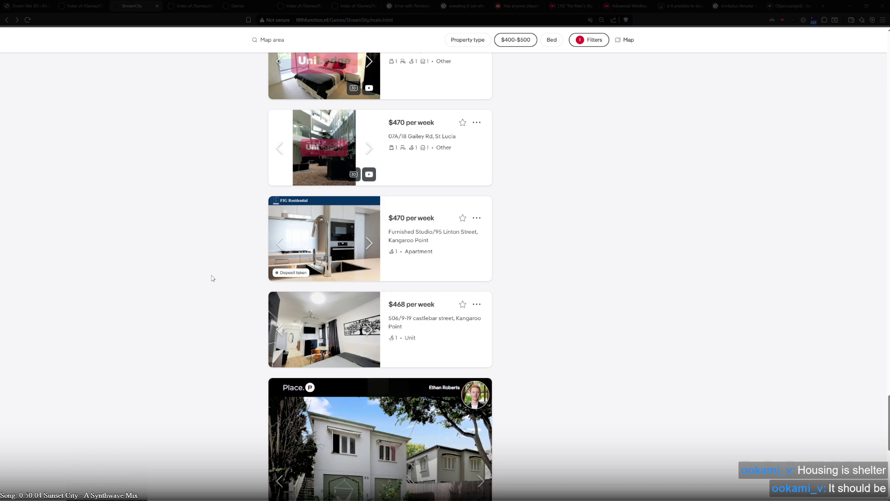
- Advance the $470 3/3 Walter Avenue thumbnail past the kitchen to the house exterior
scroll(213, 278, "down", 3)
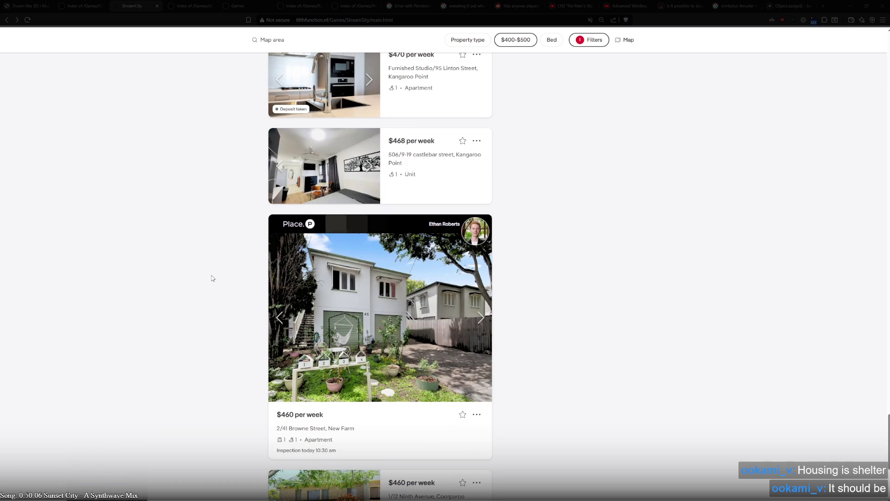
scroll(213, 278, "down", 3)
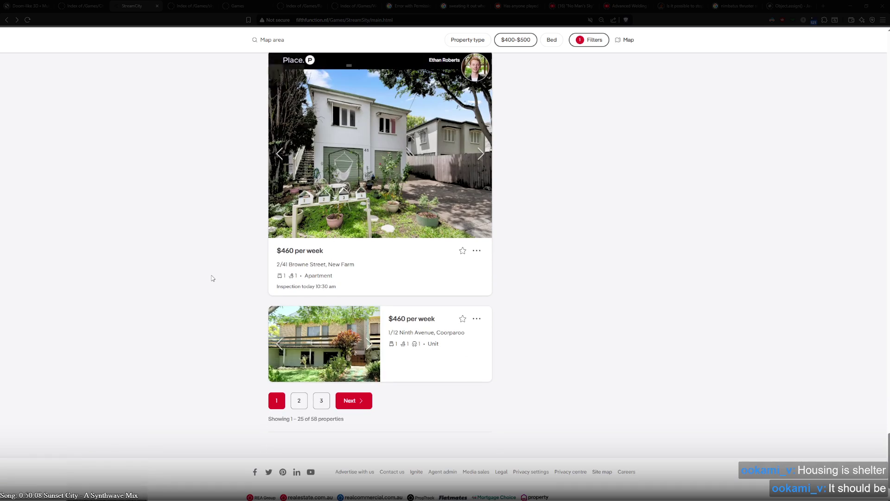
scroll(212, 278, "down", 10)
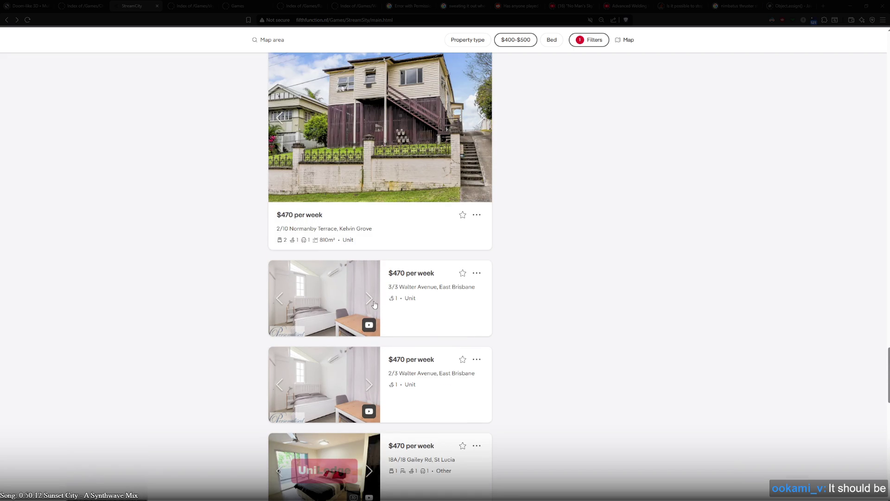
left_click(369, 302)
left_click(370, 304)
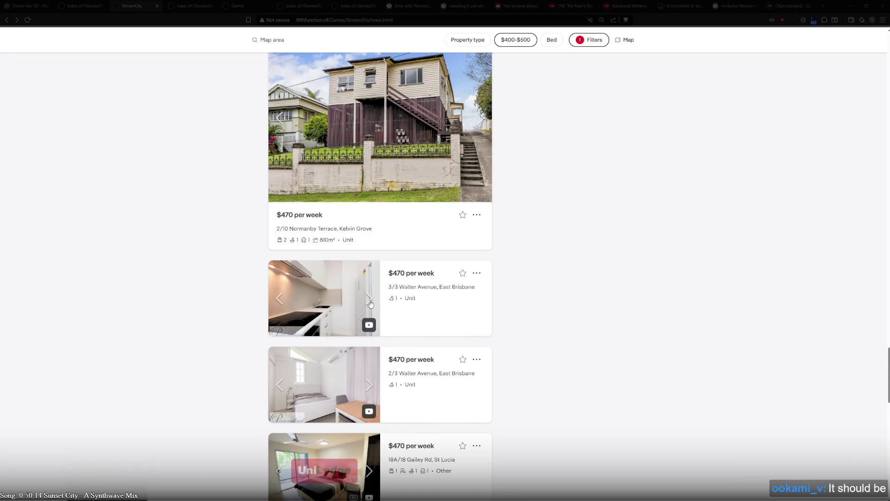
left_click(370, 301)
left_click(370, 301)
left_click(370, 302)
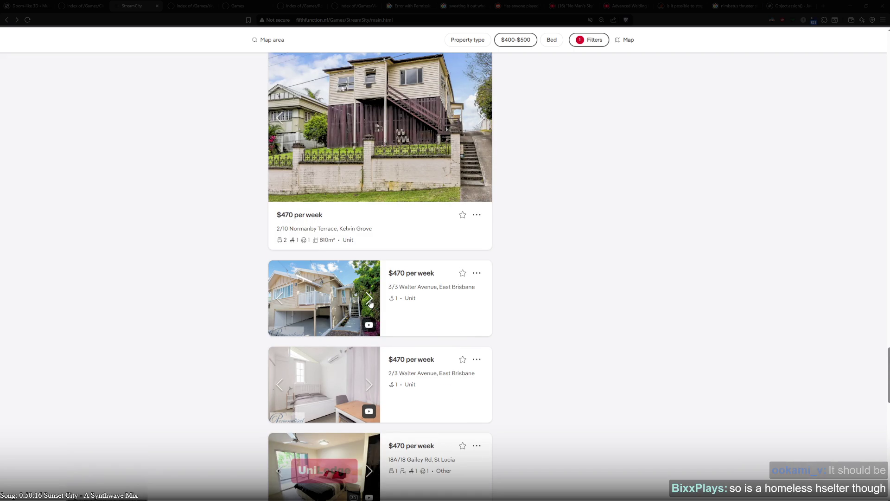